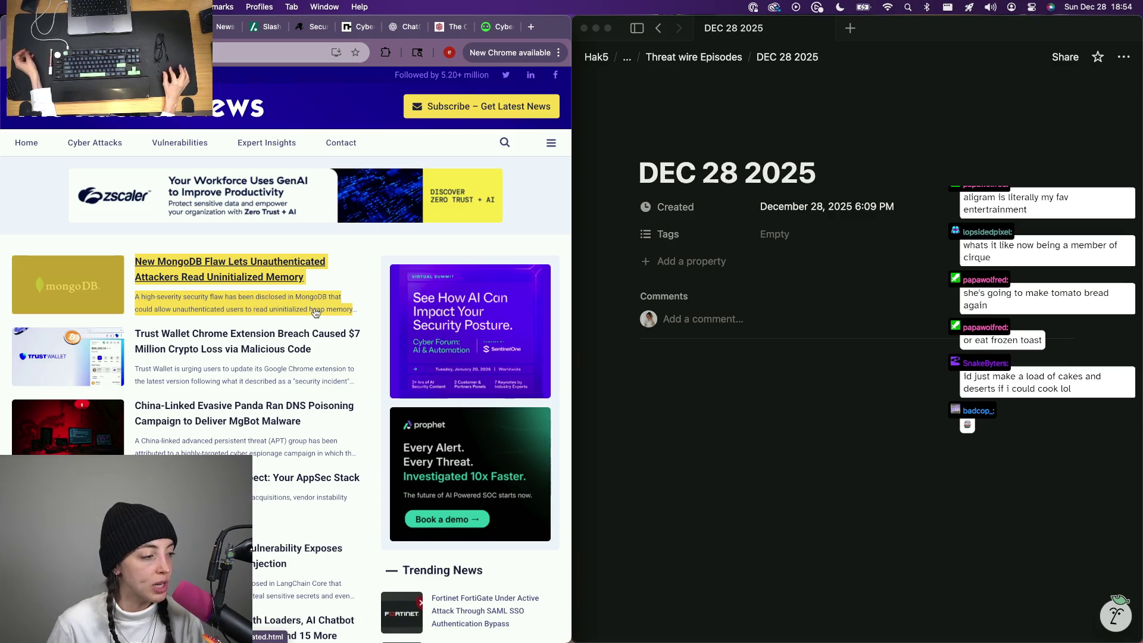
scroll(315, 312, down, 2)
scroll(315, 312, down, 3)
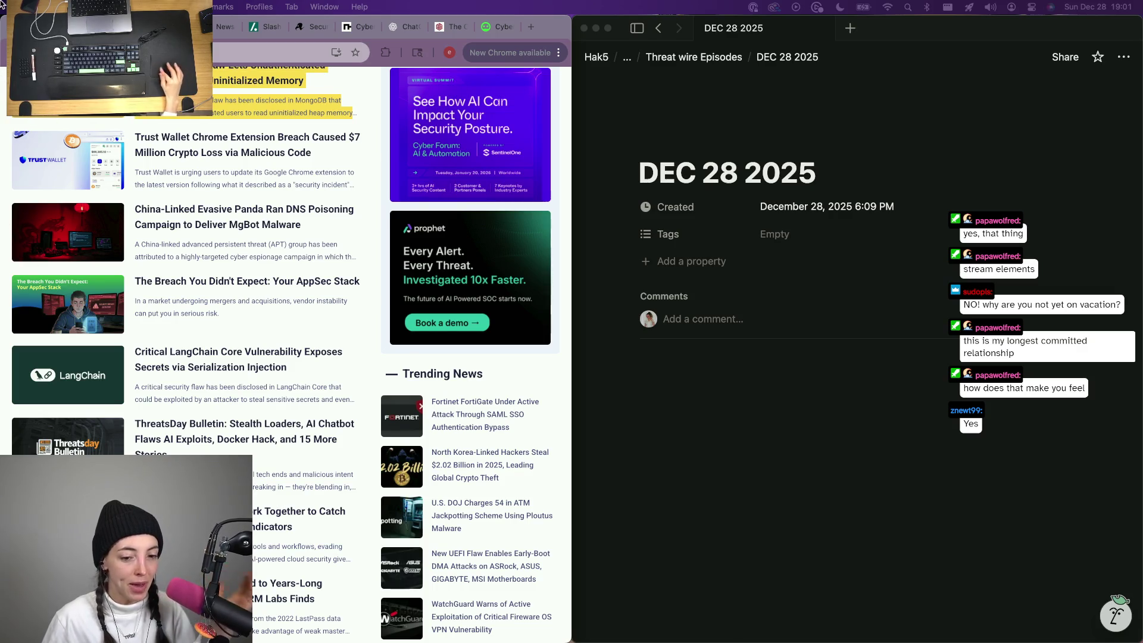
Search Google for 'nodejs exploit ubisoft' and open the Android Headlines and X results in background tabs.
click(746, 394)
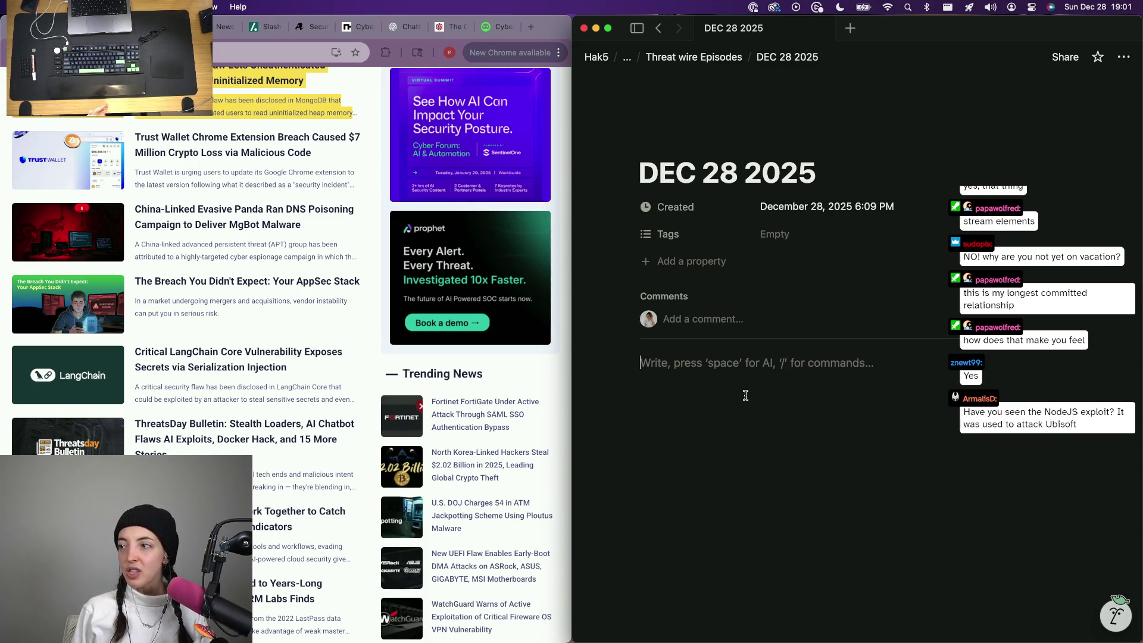
text(n)
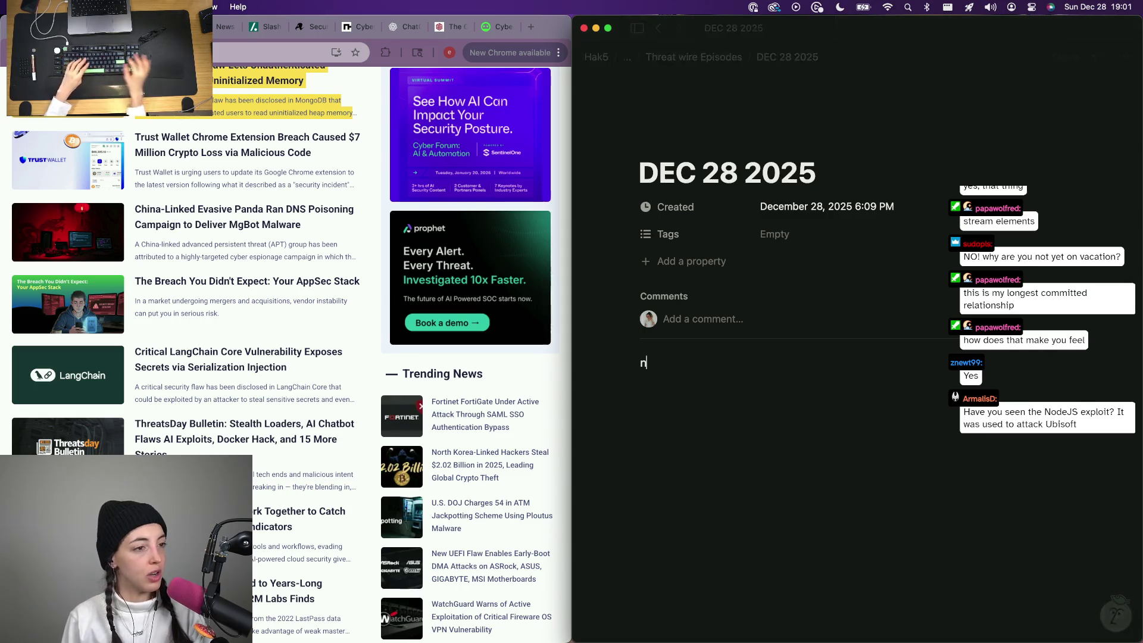
click(312, 328)
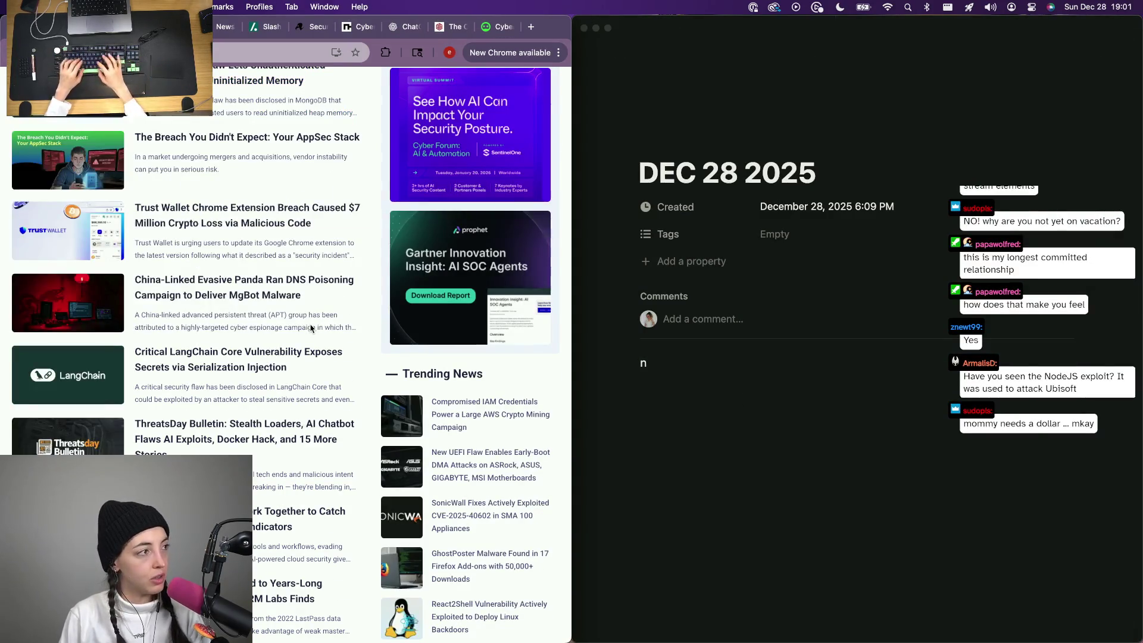
key(super+t)
text(nodejs exploit ubisoft)
key(Return)
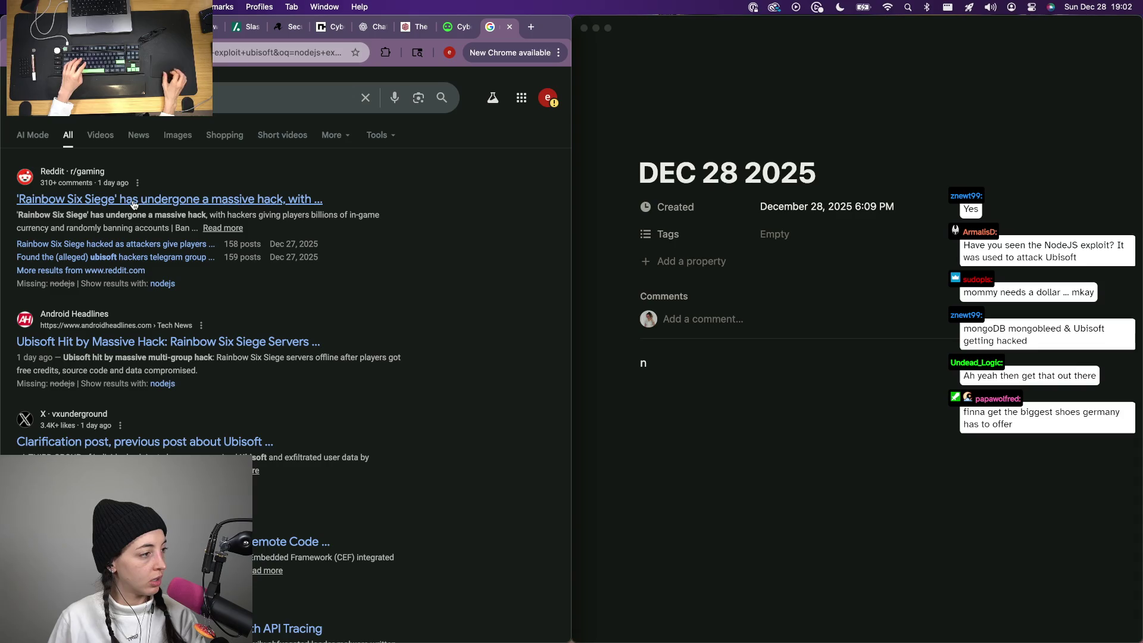
super+click(179, 342)
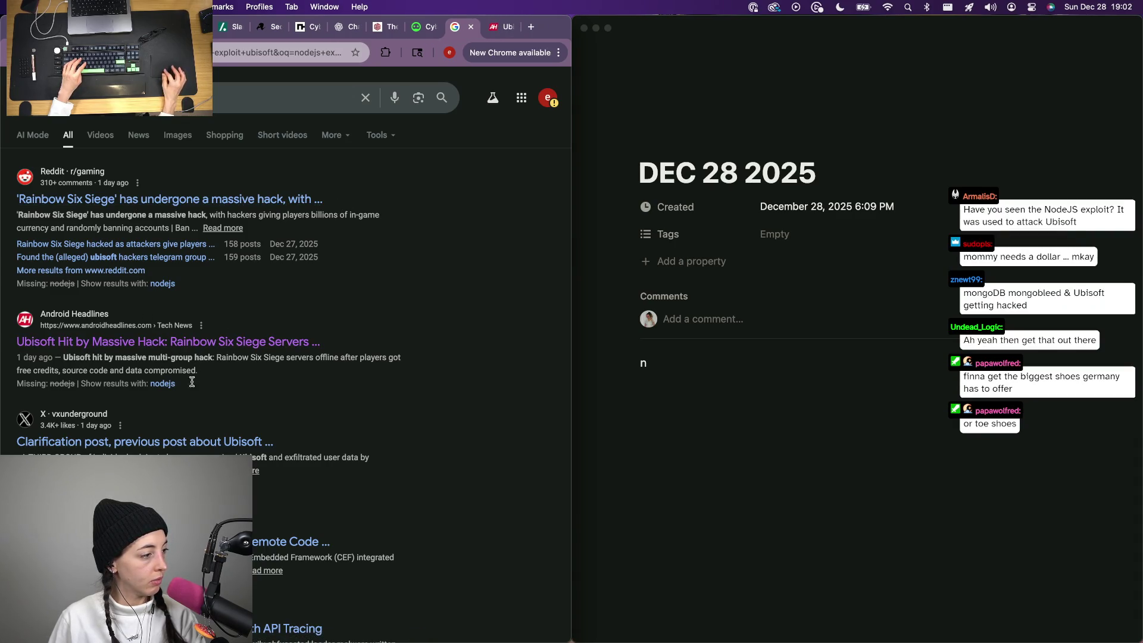
super+click(164, 444)
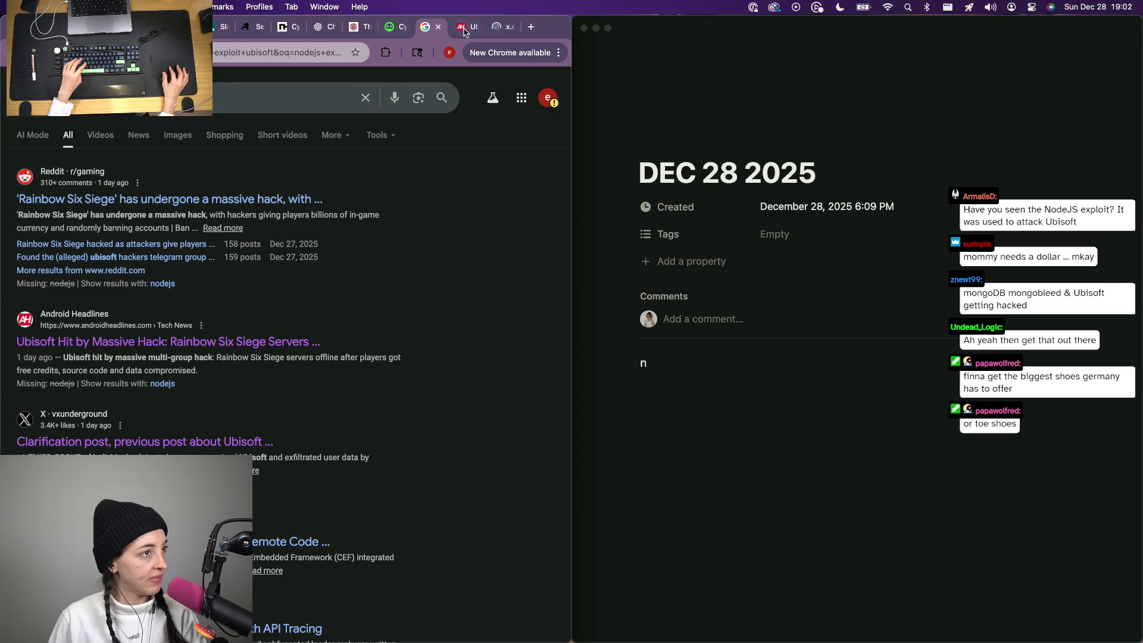
View the Android Headlines article without its ad-blocker popup, then land on BleepingComputer's security news.
click(459, 29)
click(470, 261)
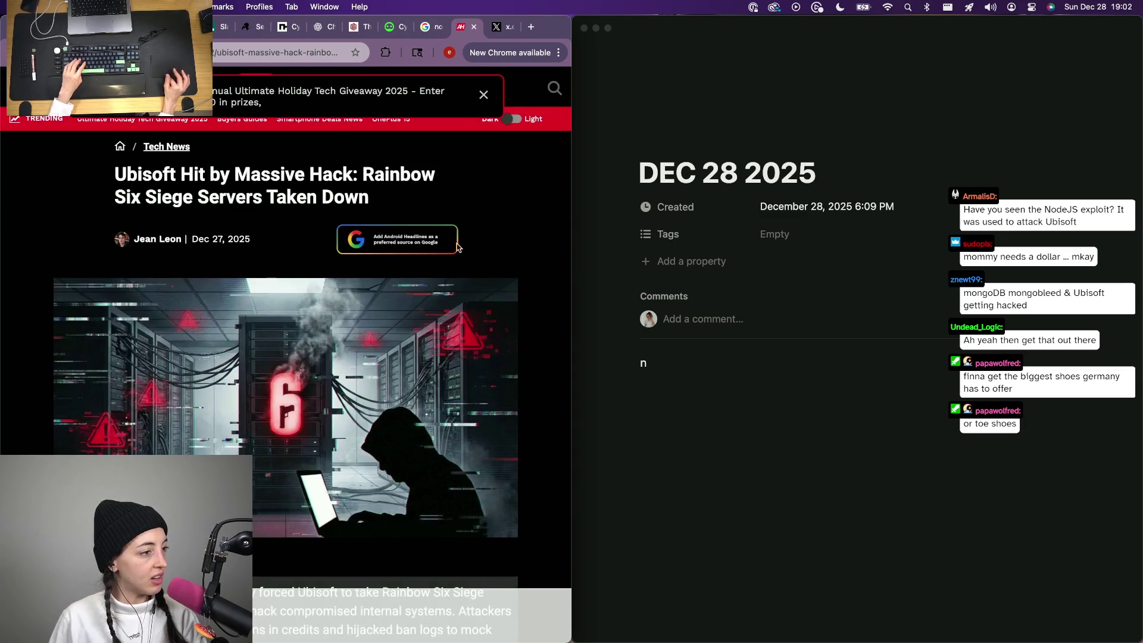
click(224, 28)
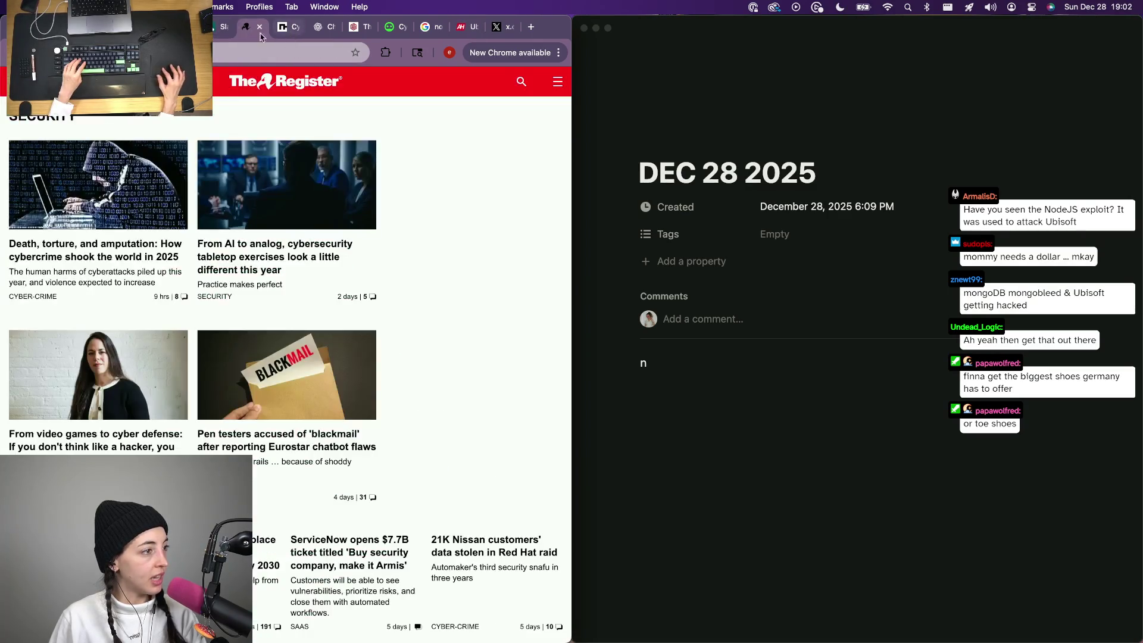
click(253, 27)
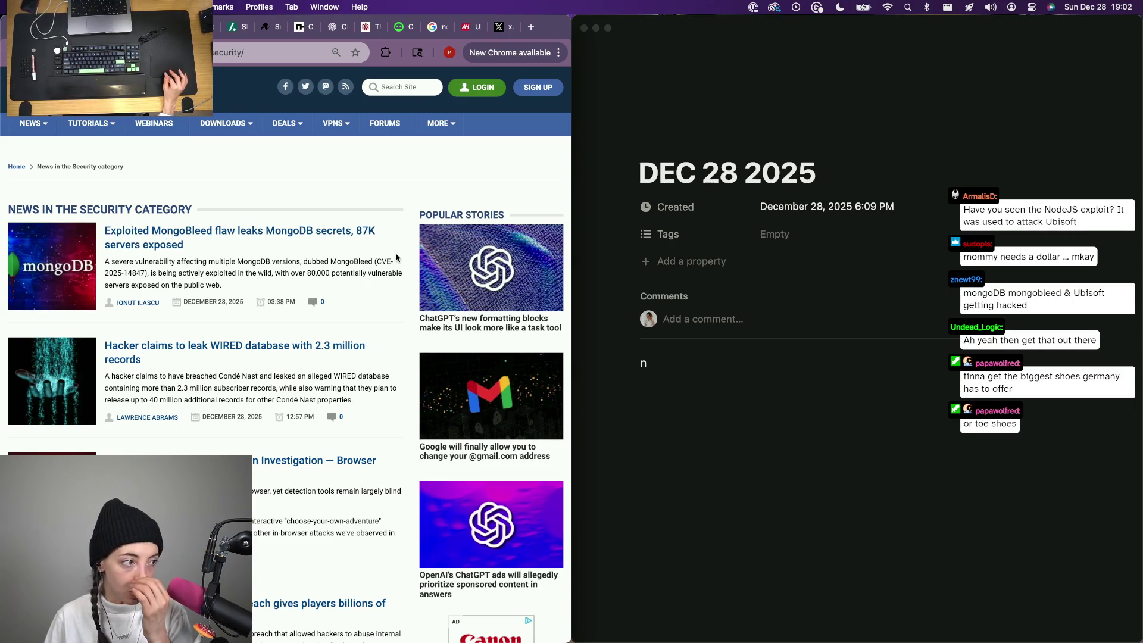
Write 'MongoDB Exploit' and 'UbiSoft Exploit' lines on the DEC 28 2025 page in place of the stray 'n'.
click(679, 379)
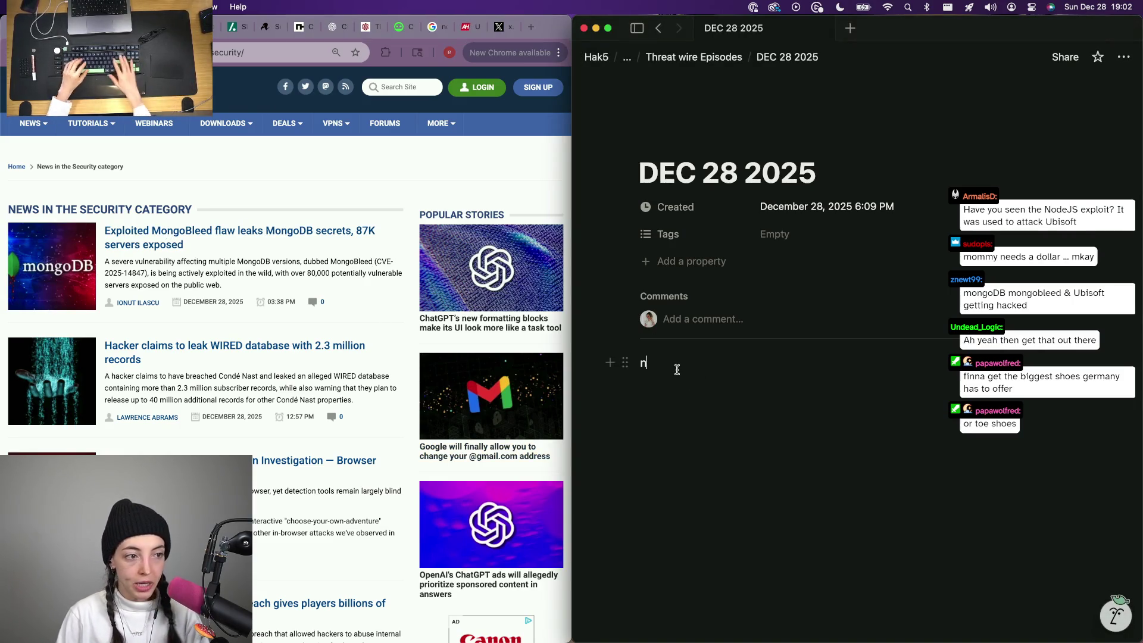
key(BackSpace)
key(Return)
key(Return)
key(Return)
text(MongoD)
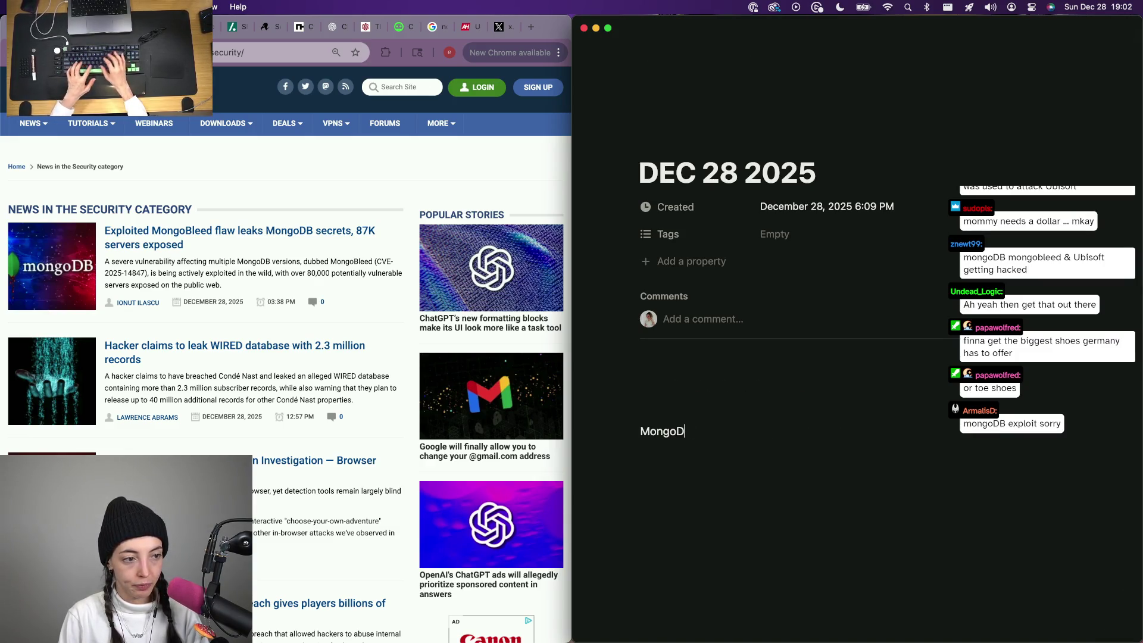
text(BI)
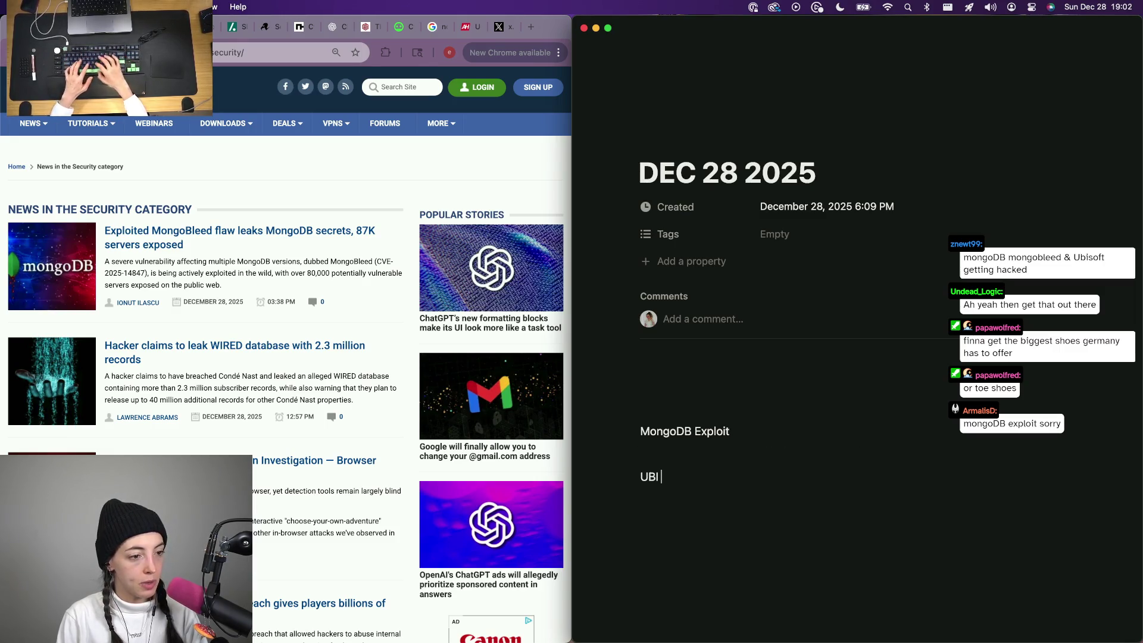
text(biSoft Exploit)
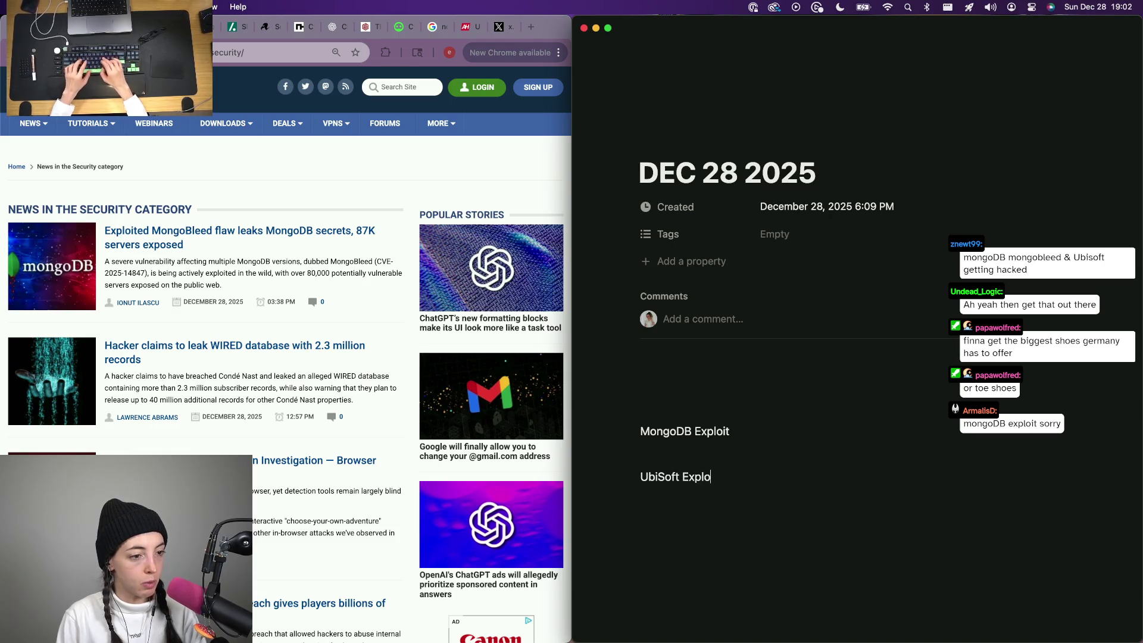
key(Return)
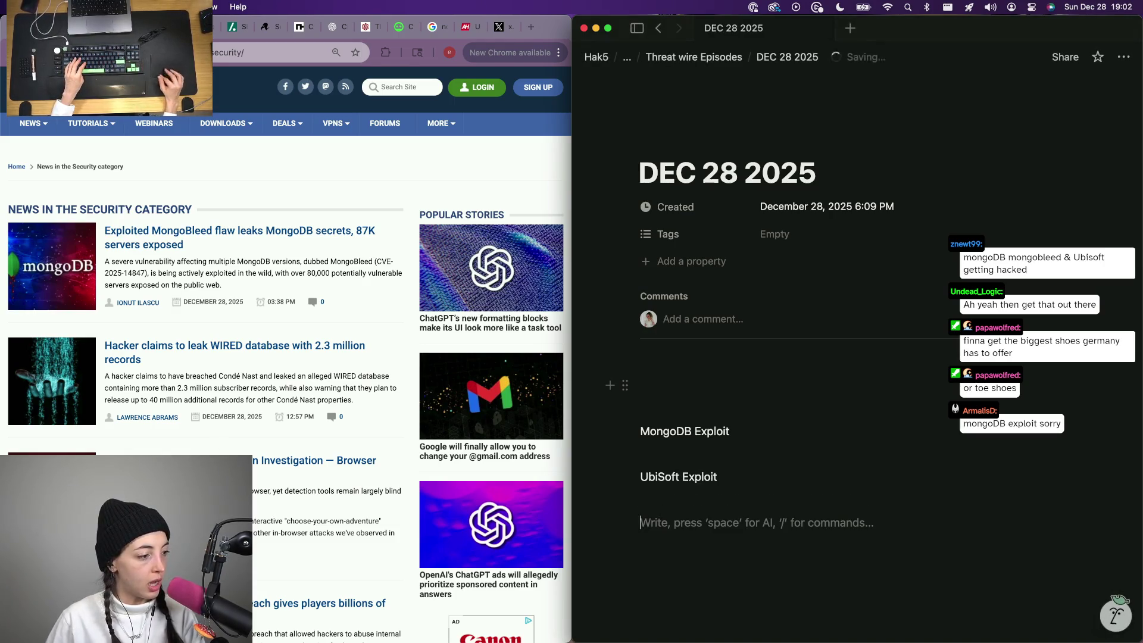
scroll(286, 358, down, 2)
scroll(291, 508, down, 2)
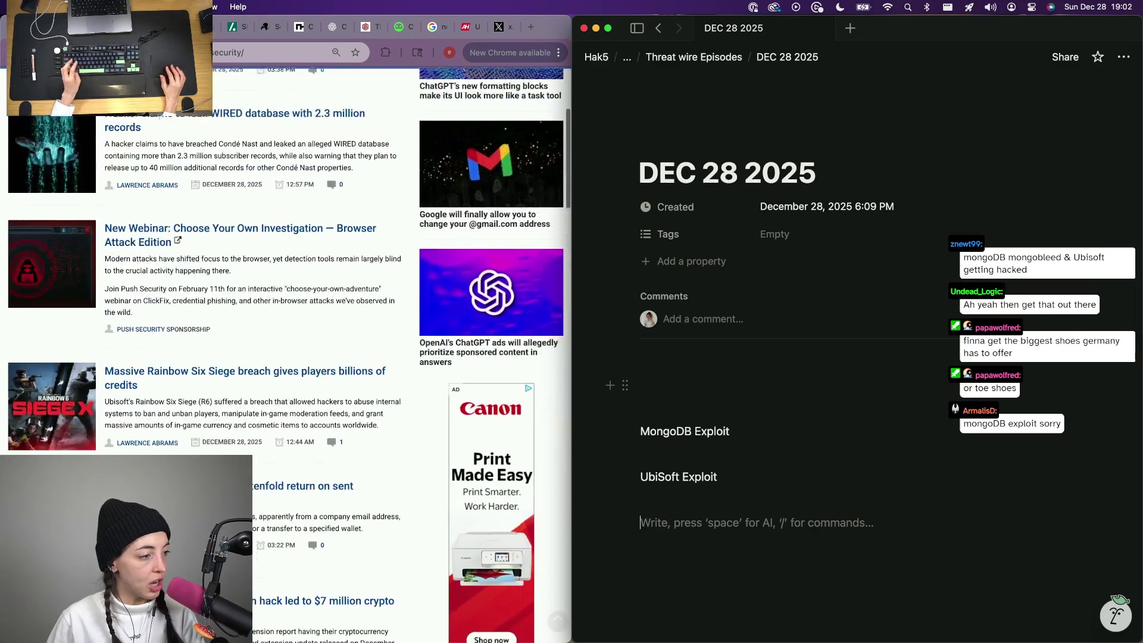
scroll(292, 508, down, 2)
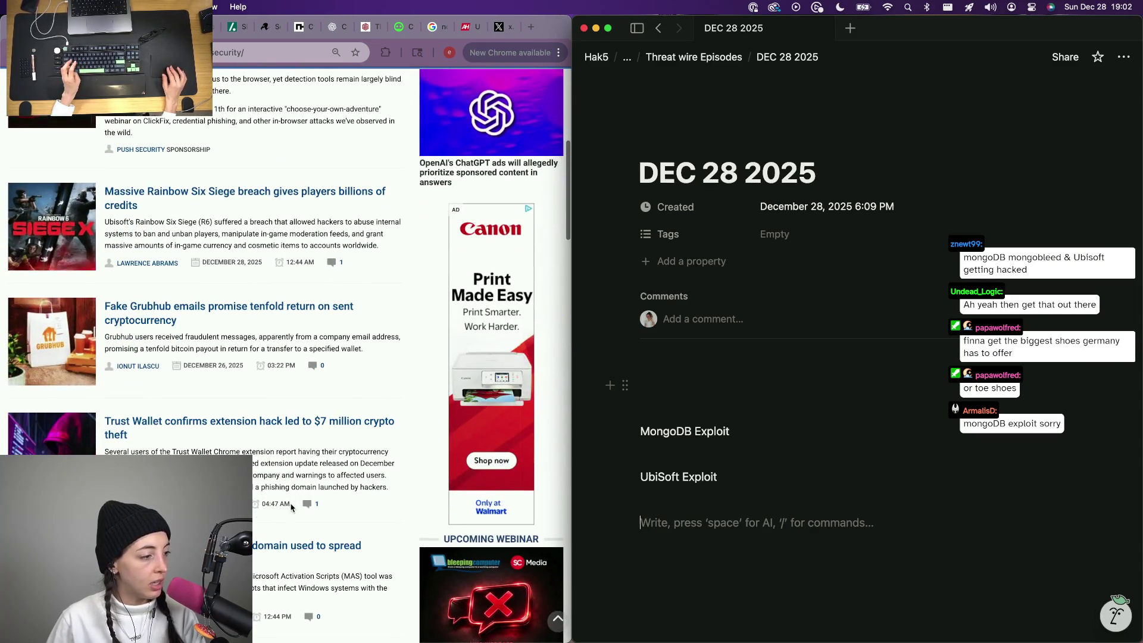
scroll(292, 507, down, 2)
scroll(292, 508, down, 1)
scroll(292, 508, up, 2)
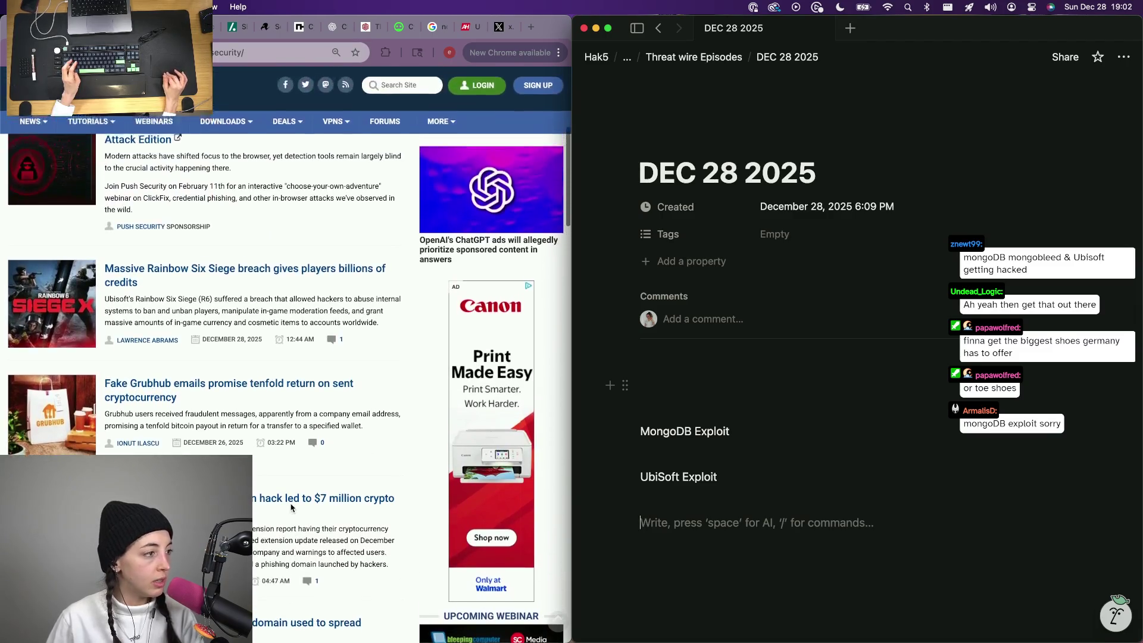
scroll(175, 173, up, 2)
scroll(175, 173, up, 2)
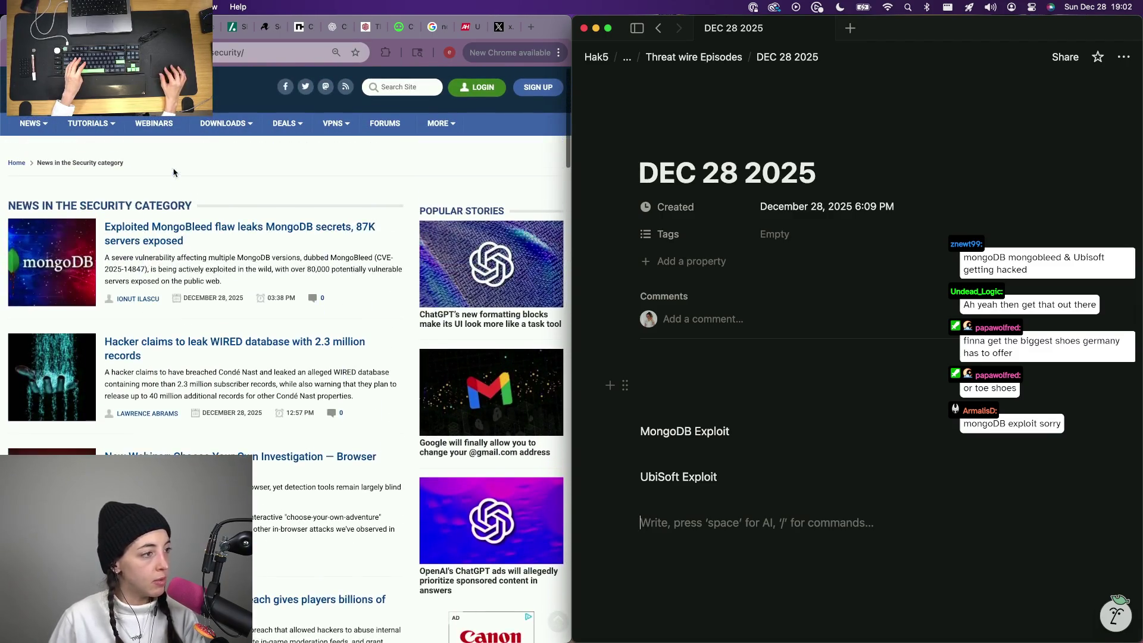
Close an extra tab and show the X Ubisoft breach clarification post with its cookie popup dismissed.
click(159, 234)
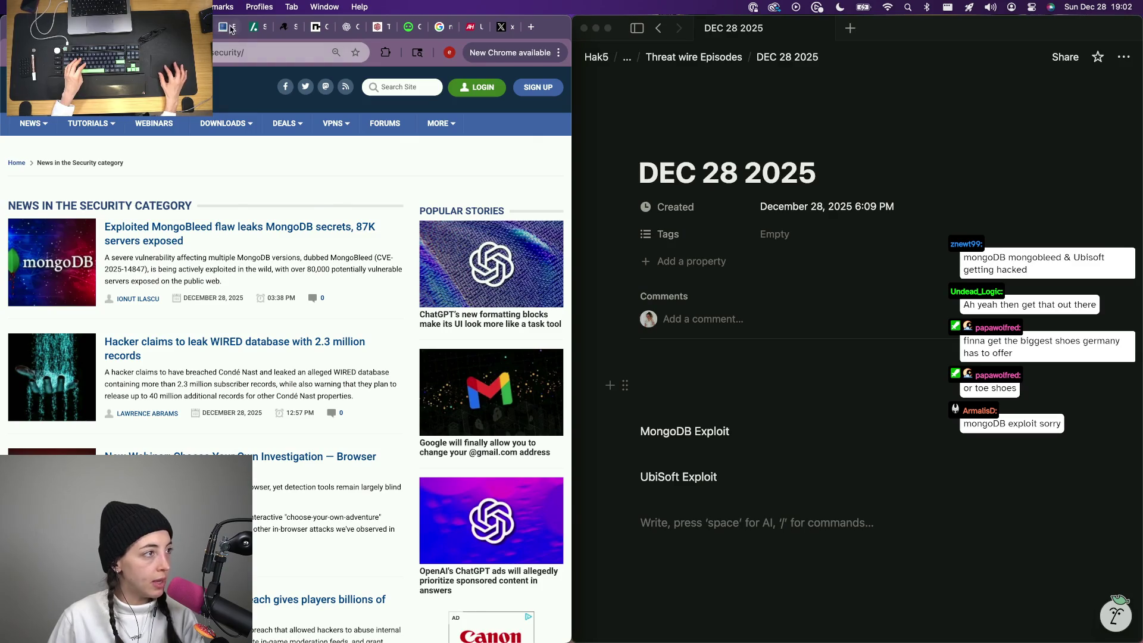
click(220, 33)
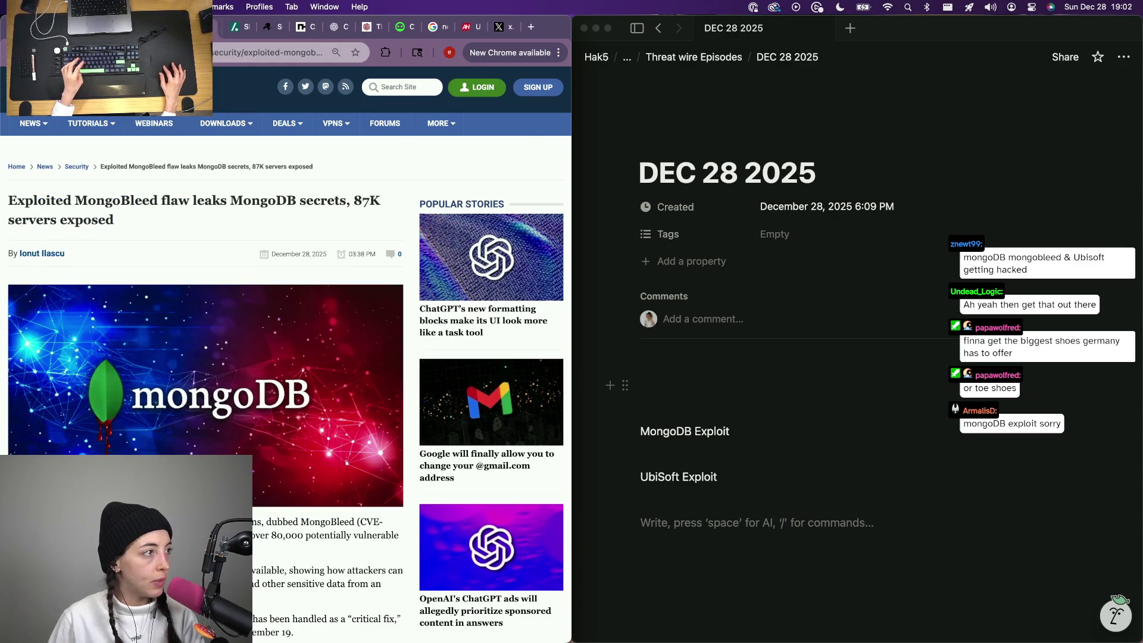
click(519, 29)
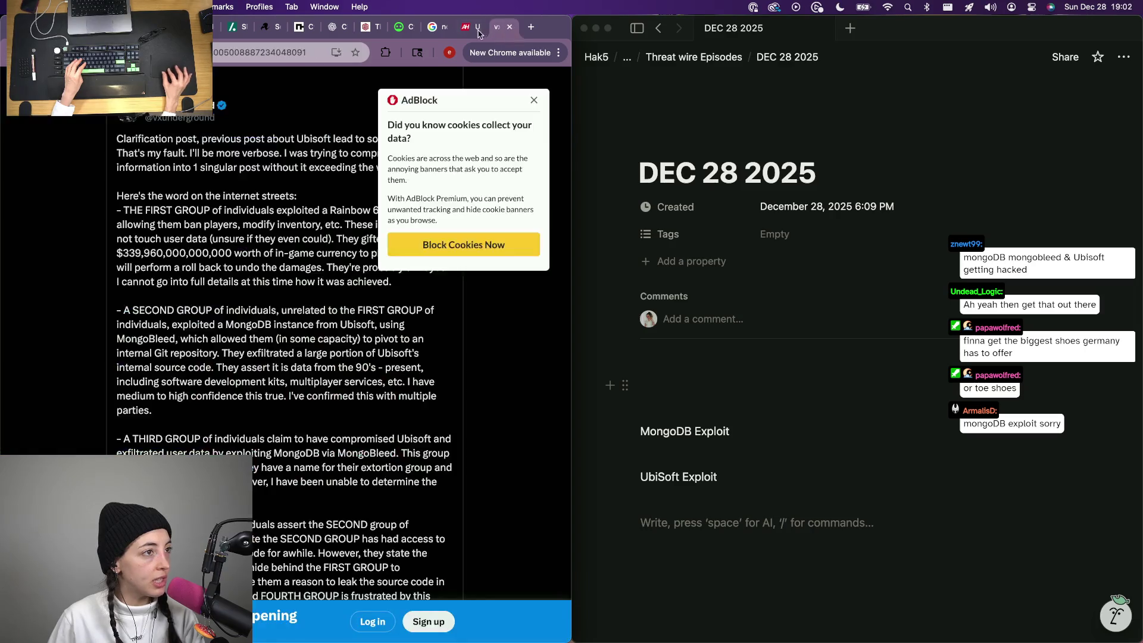
click(534, 100)
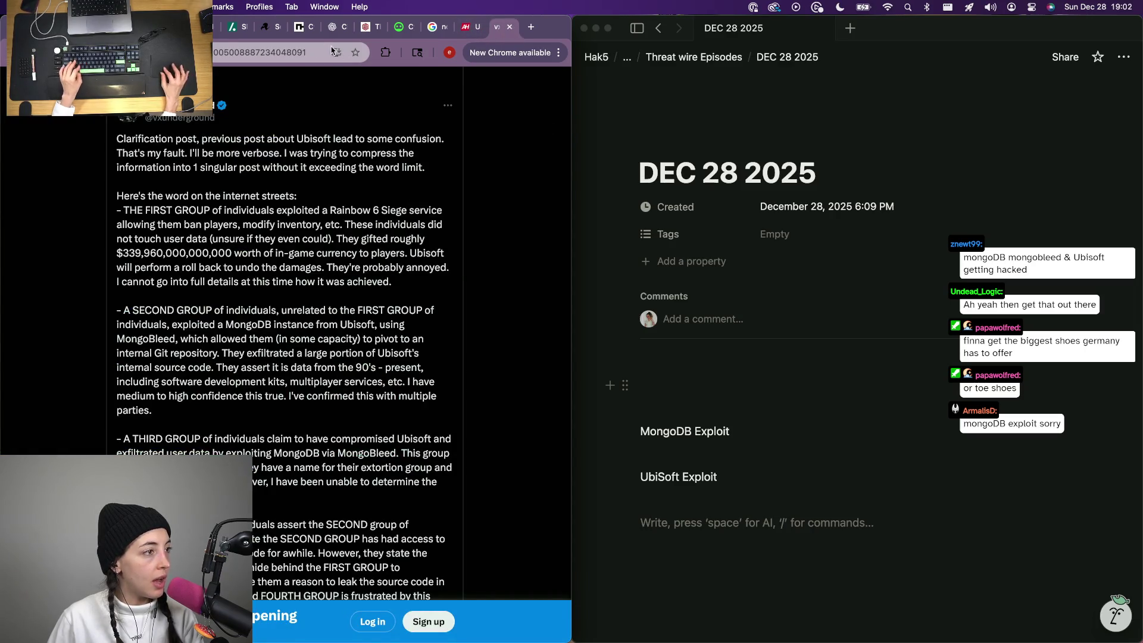
click(669, 483)
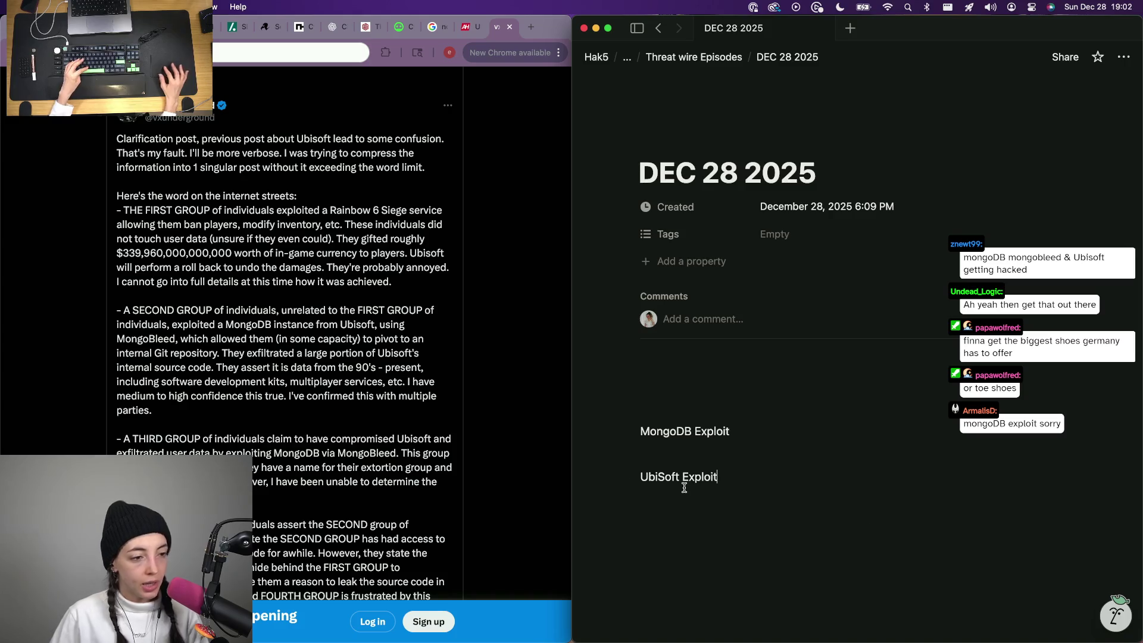
text(-)
Paste the X post and Android Headlines links as plain-URL bullets under UbiSoft Exploit.
key(super+v)
key(Escape)
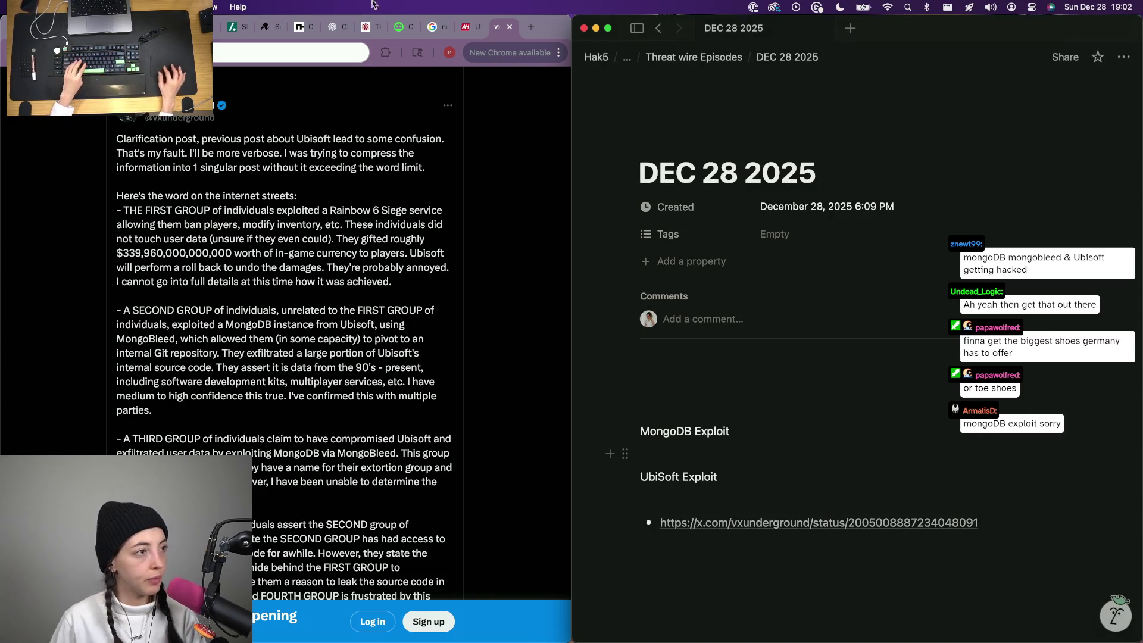
click(479, 36)
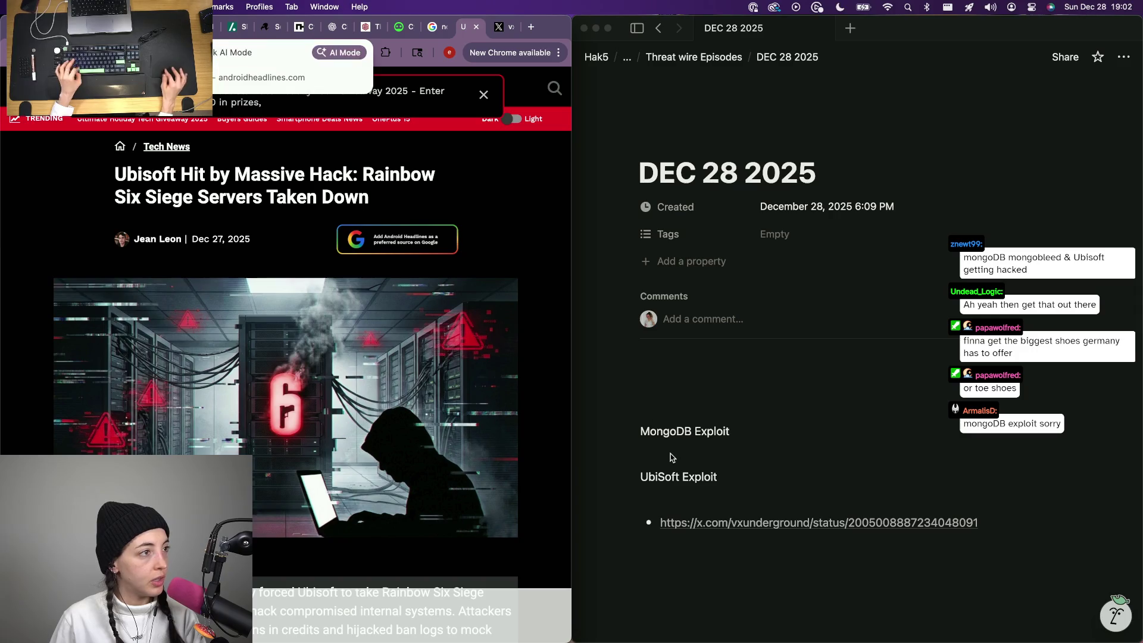
text(-)
text(https://www.androidheadlines.com/2025/12/ubisoft-massive-hack-rainbow-six-siege-servers-down-free-credits.html)
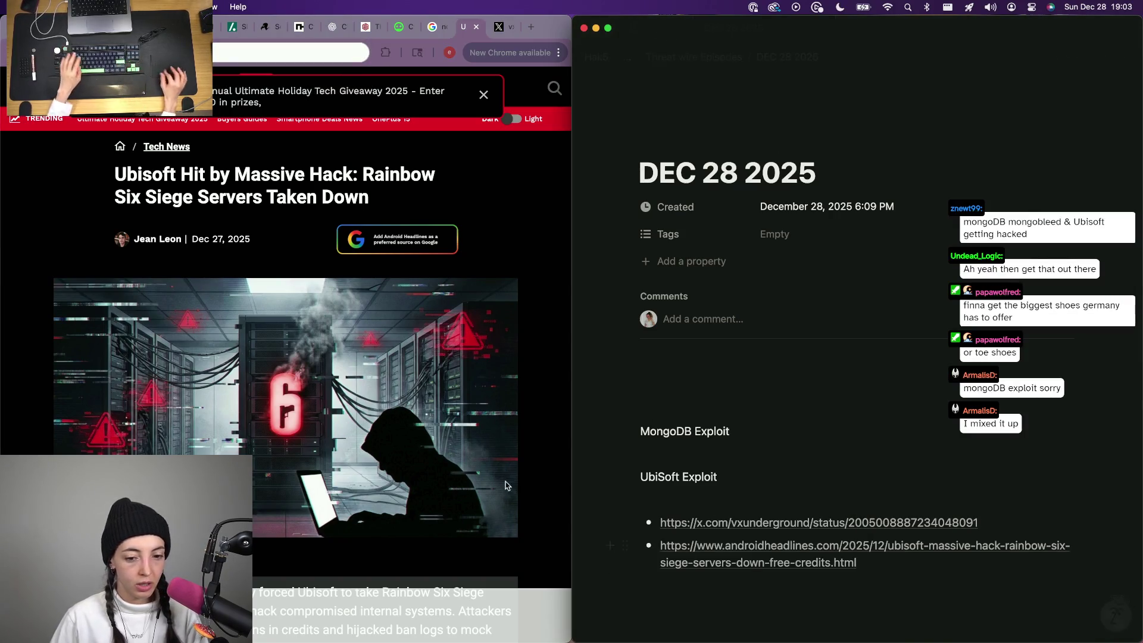
click(138, 267)
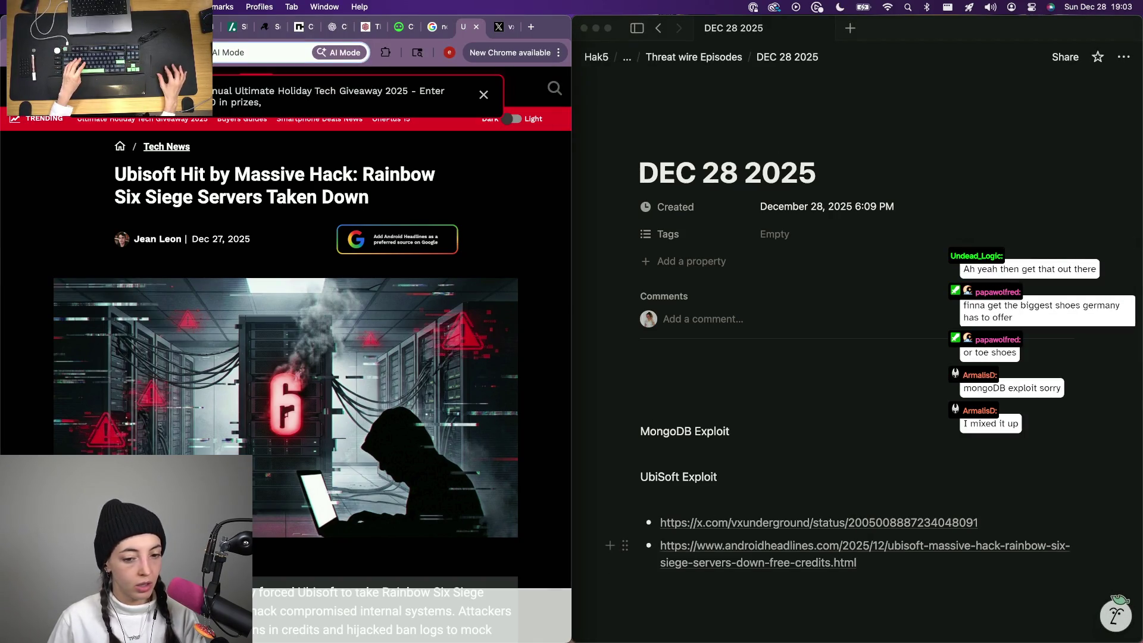
Paste The Hacker News MongoDB flaw link as a bullet under MongoDB Exploit.
click(219, 36)
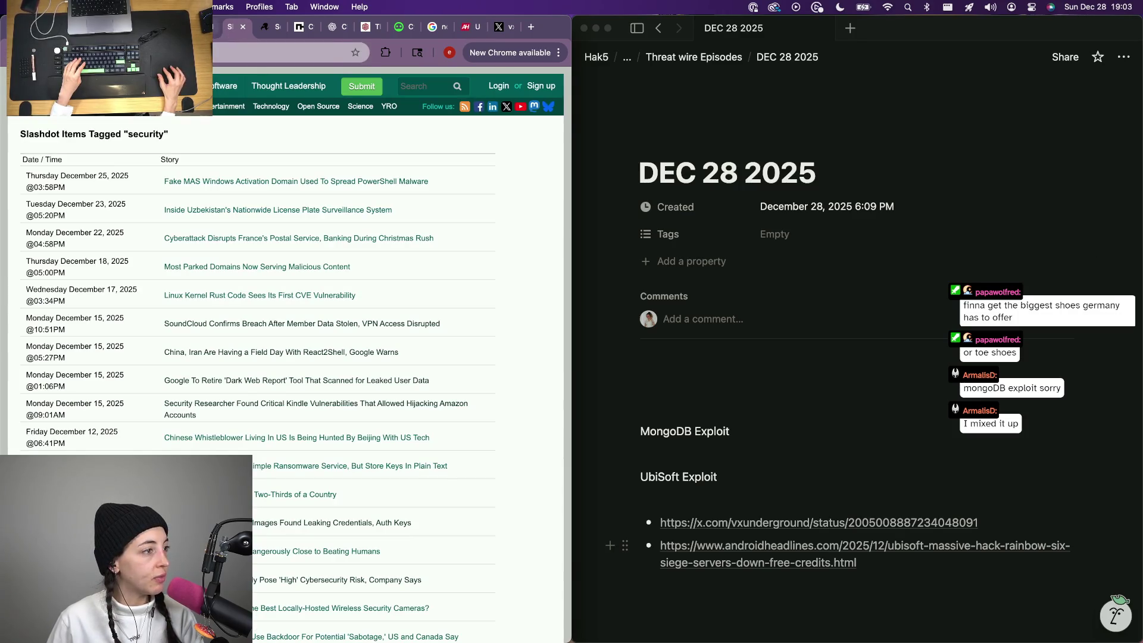
key(ctrl+shift+Tab)
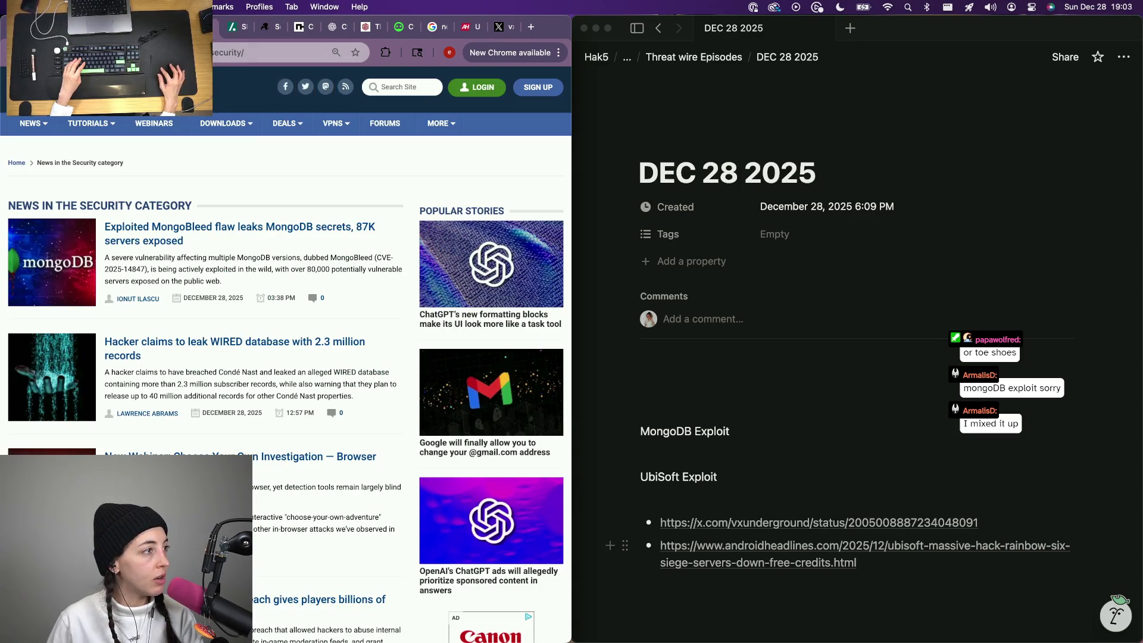
key(ctrl+shift+Tab)
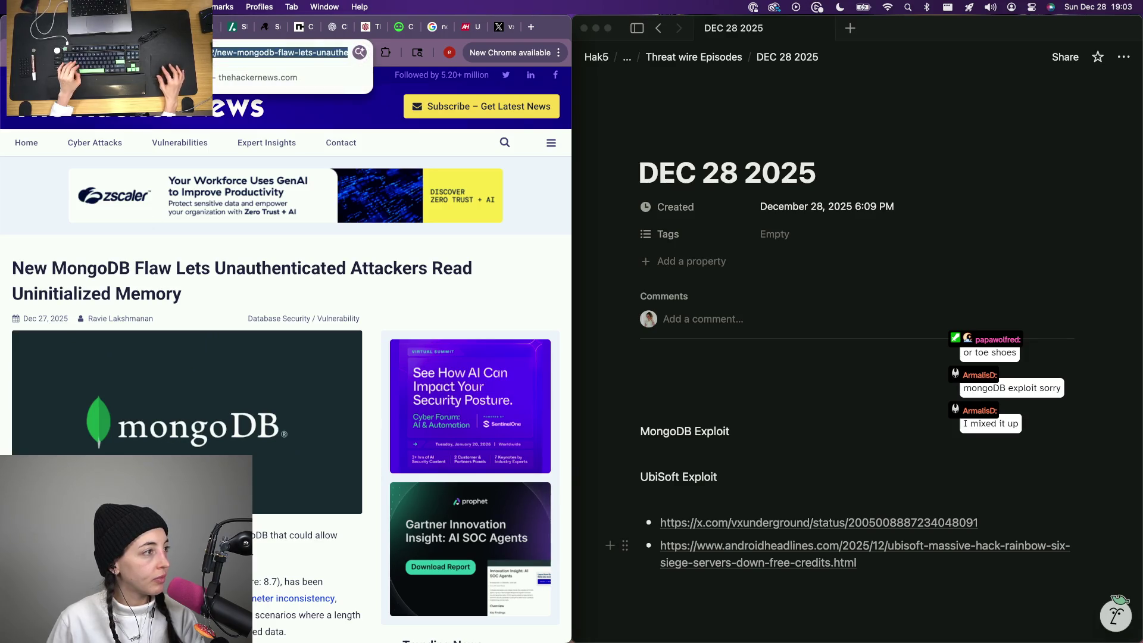
click(640, 451)
key(Return)
text(-)
text(https://thehackernews.com/2025/12/new-mongodb-flaw-lets-unauthenticated.html)
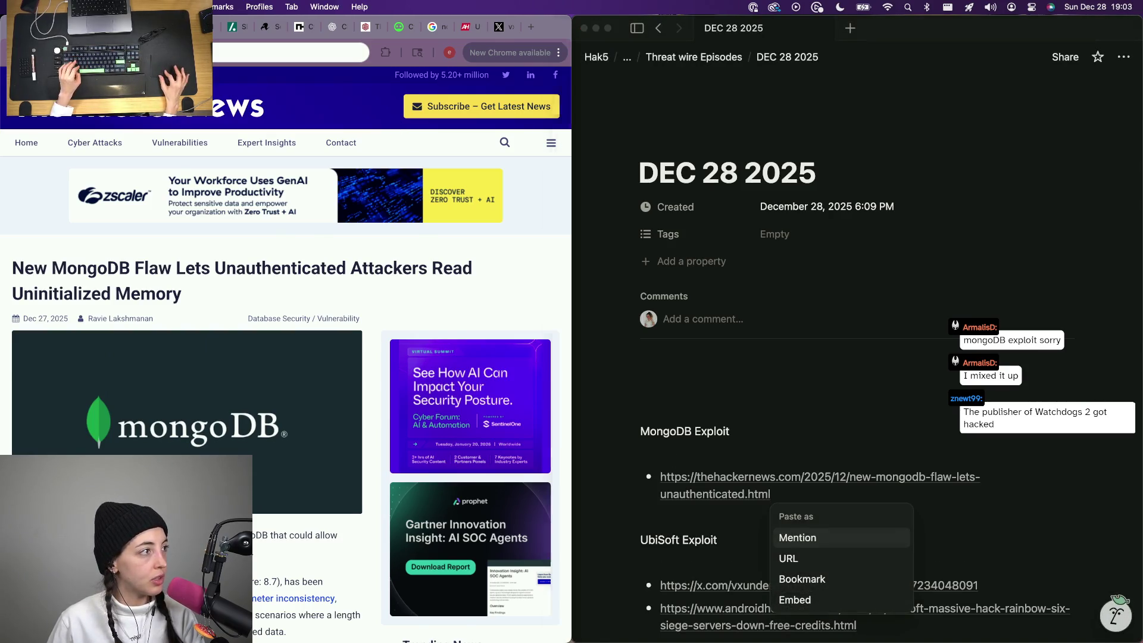
Copy the BleepingComputer MongoBleed article address and paste it as a second MongoDB bullet.
key(super+Tab)
key(ctrl+Tab)
key(super+c)
key(super+Tab)
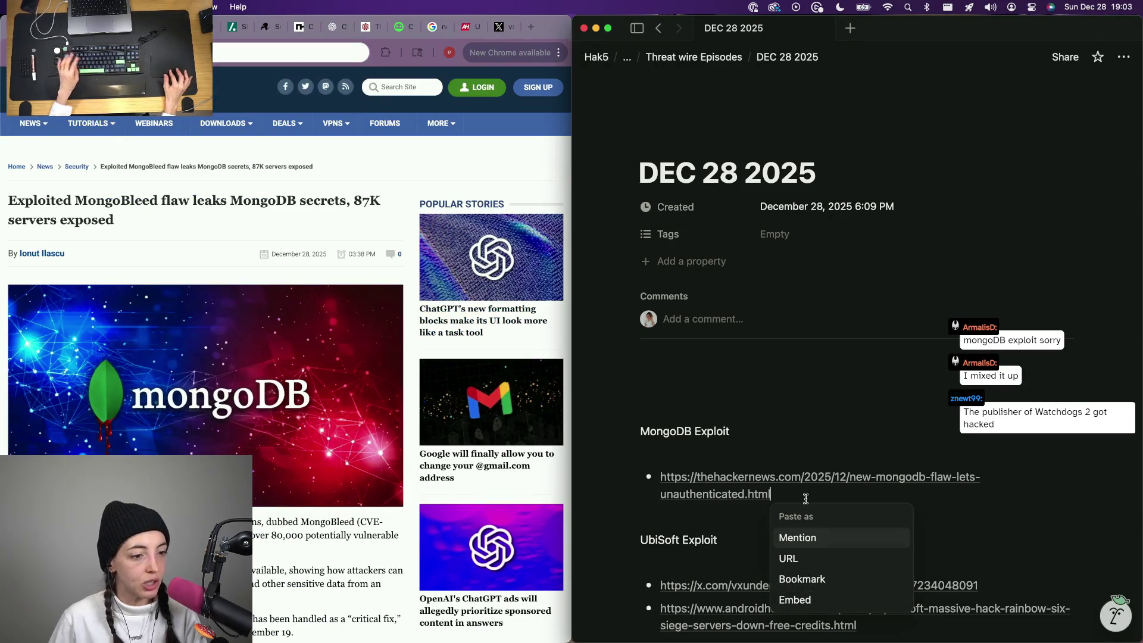
key(Escape)
key(Return)
key(super+v)
key(Escape)
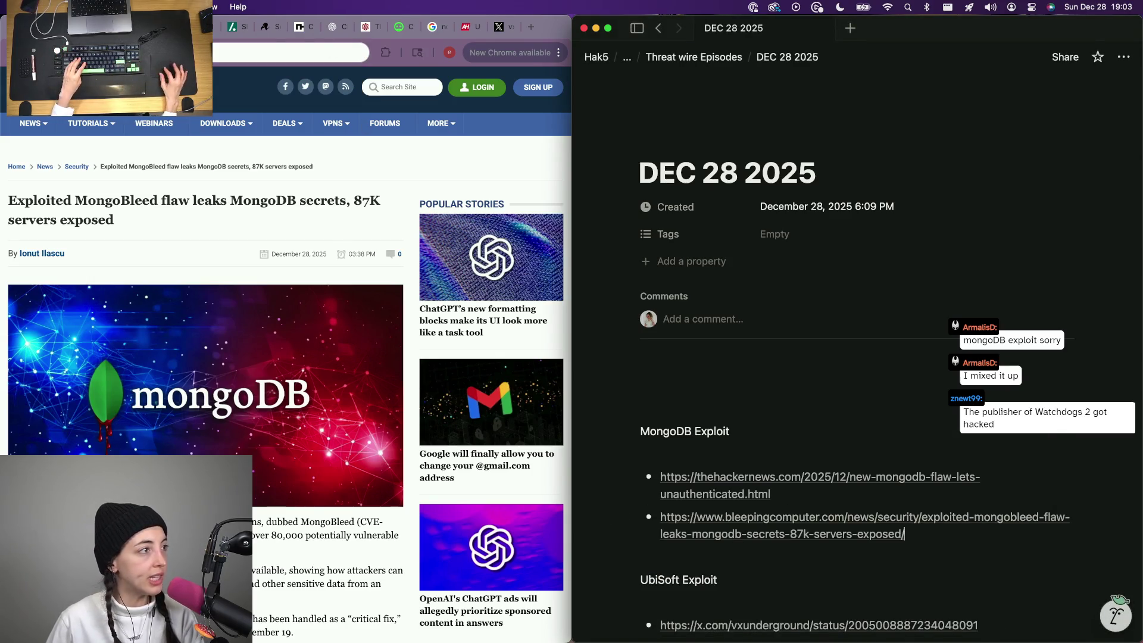
key(super+Tab)
key(ctrl+shift+Tab)
scroll(169, 186, down, 3)
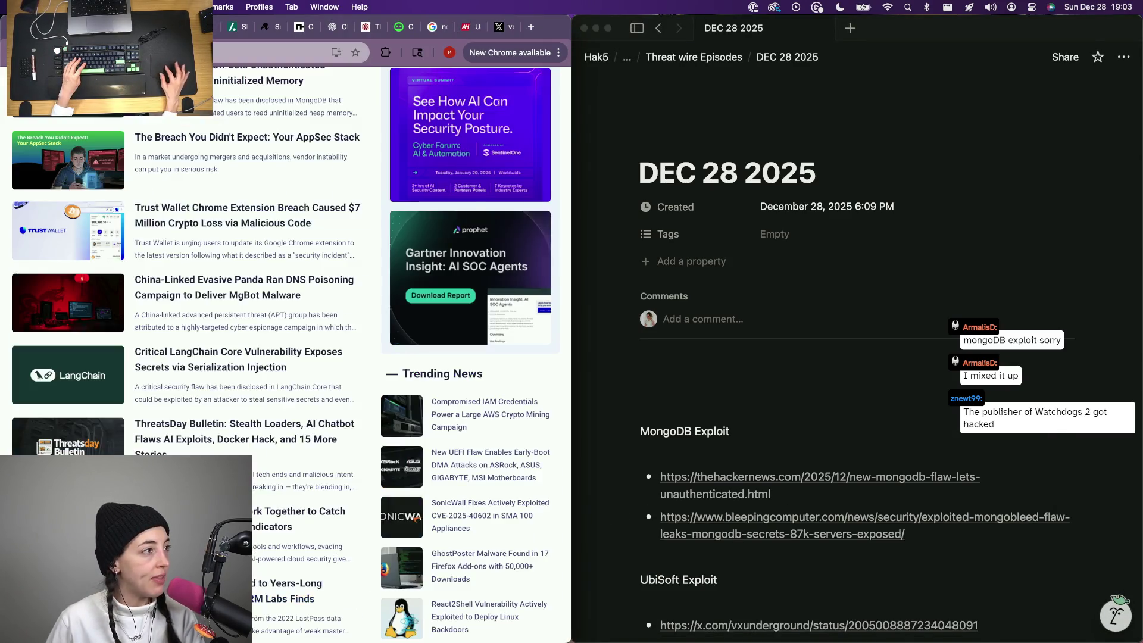
scroll(144, 145, down, 2)
scroll(144, 145, up, 3)
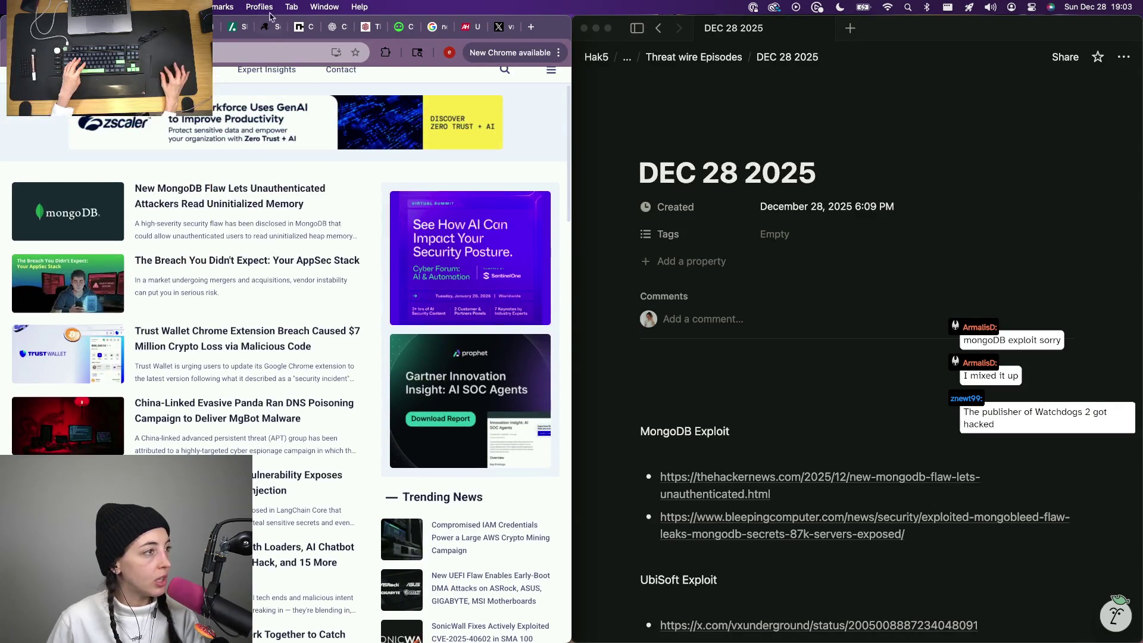
Close the reviewed Slashdot and Ars Technica tabs, load older Hacker News stories and open the critical n8n flaw article.
click(238, 31)
key(super+w)
key(super+w)
key(super+w)
key(super+w)
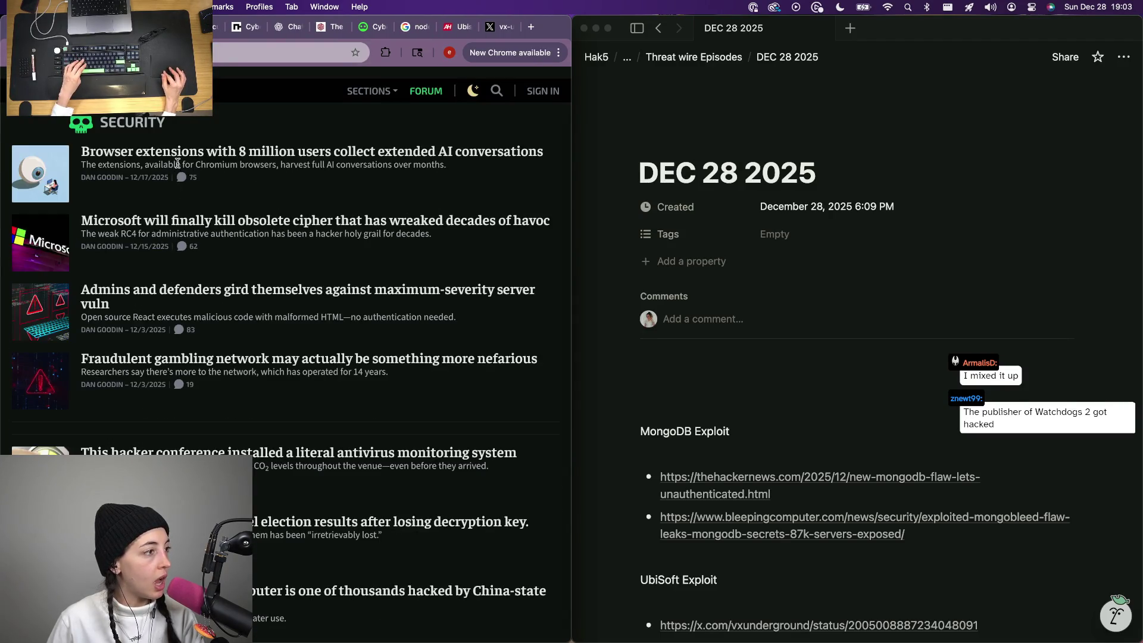
key(super+w)
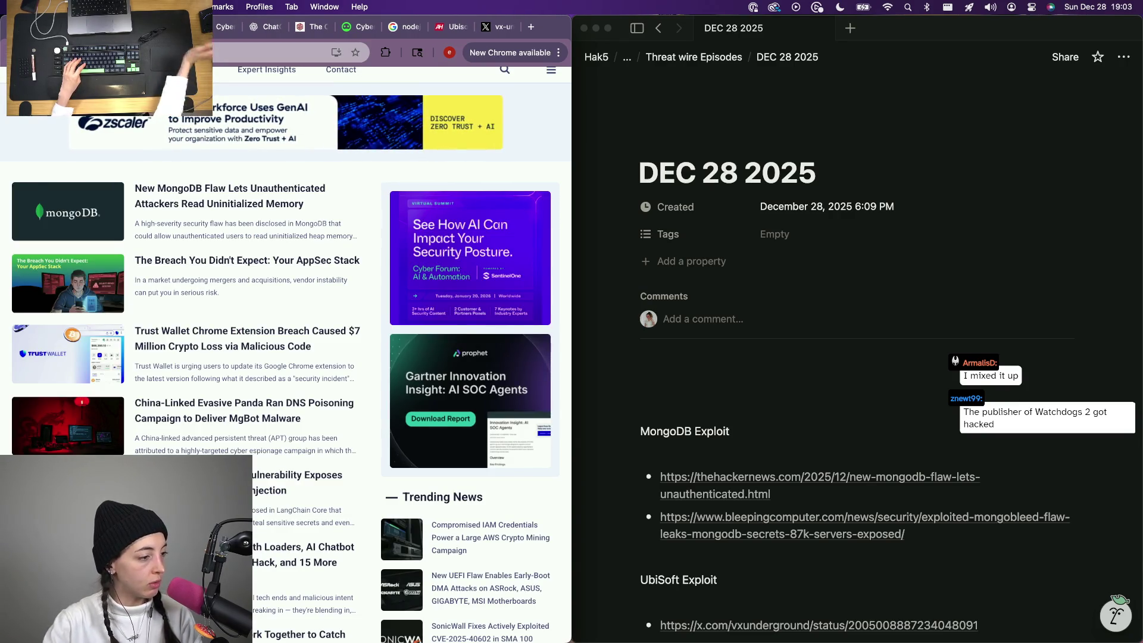
scroll(119, 392, down, 3)
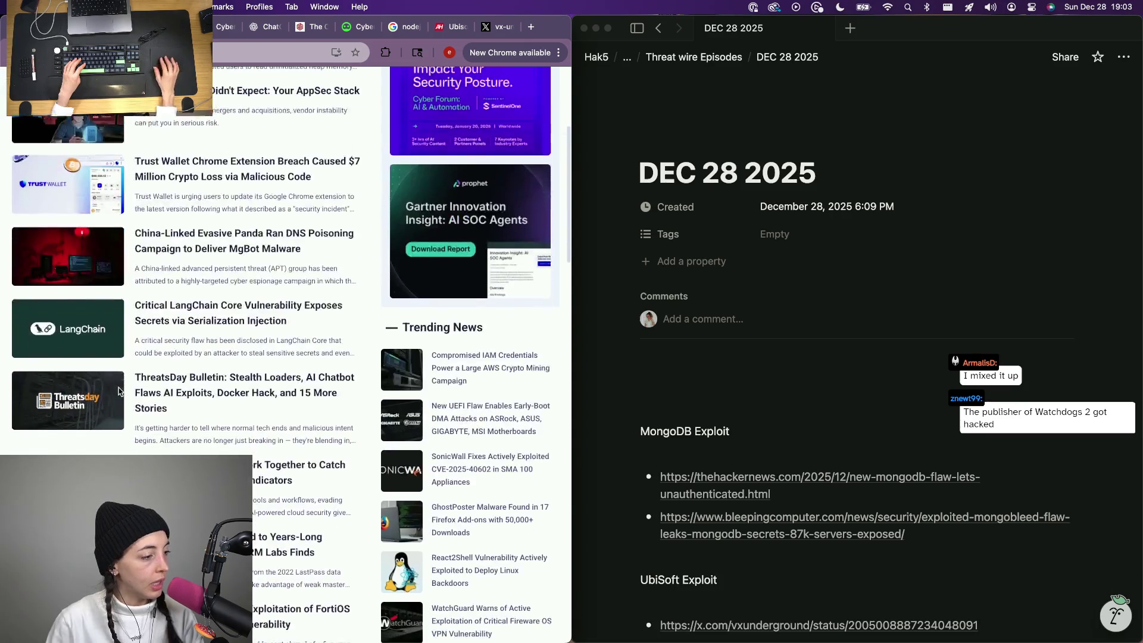
scroll(119, 391, down, 5)
scroll(118, 392, down, 3)
scroll(119, 392, down, 3)
scroll(118, 392, down, 2)
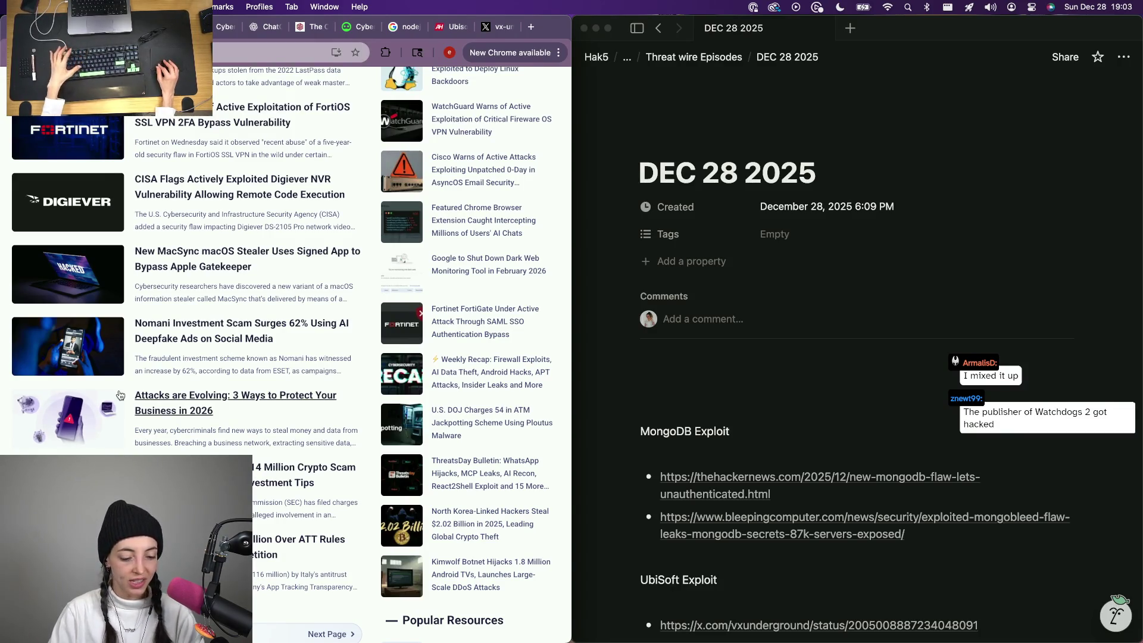
scroll(276, 425, down, 2)
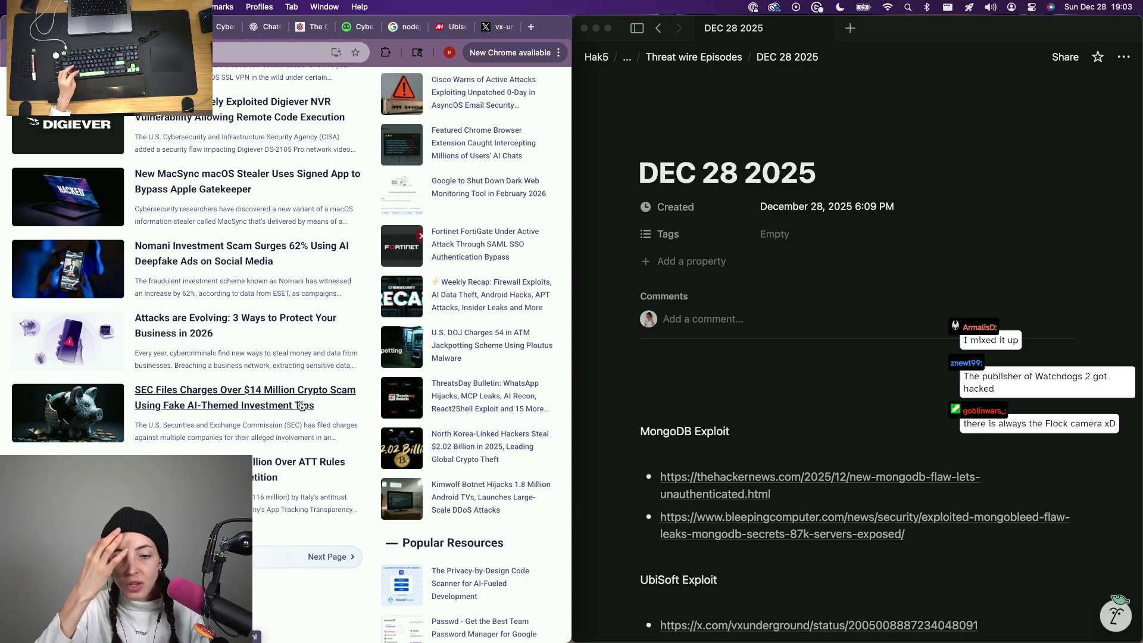
click(346, 564)
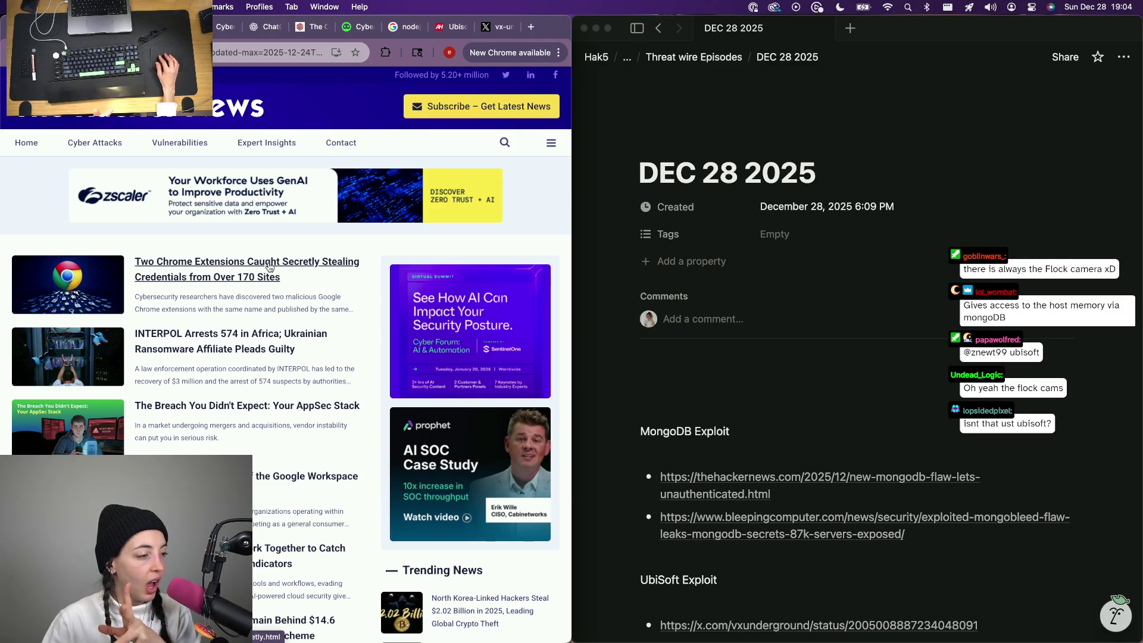
scroll(265, 363, down, 2)
scroll(265, 363, down, 1)
scroll(265, 363, down, 1)
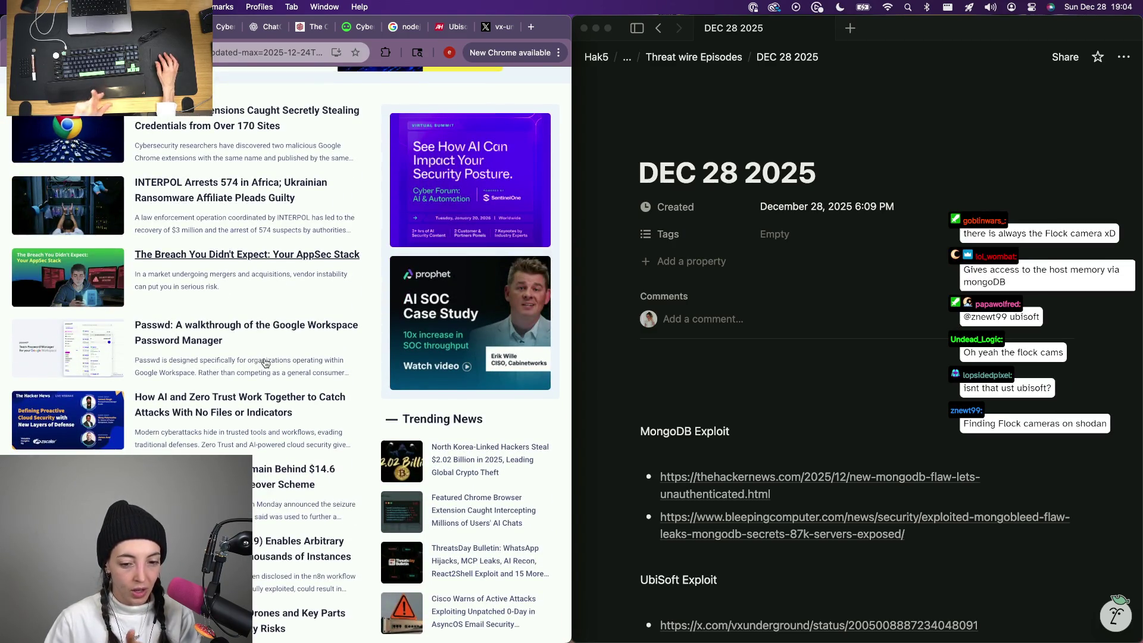
scroll(266, 363, down, 2)
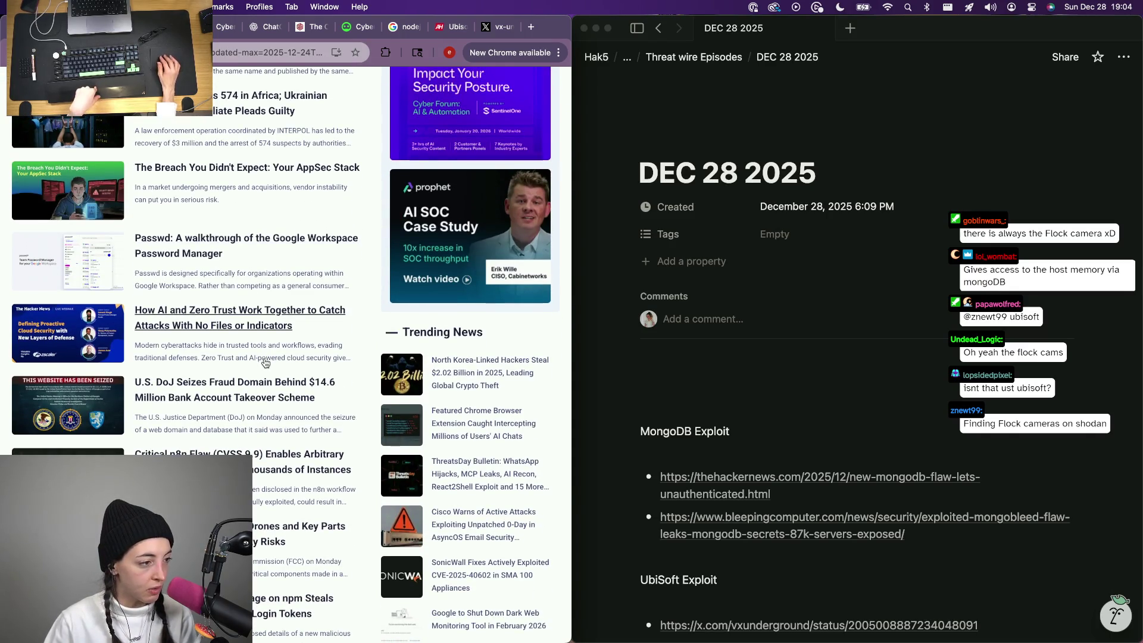
scroll(266, 363, down, 1)
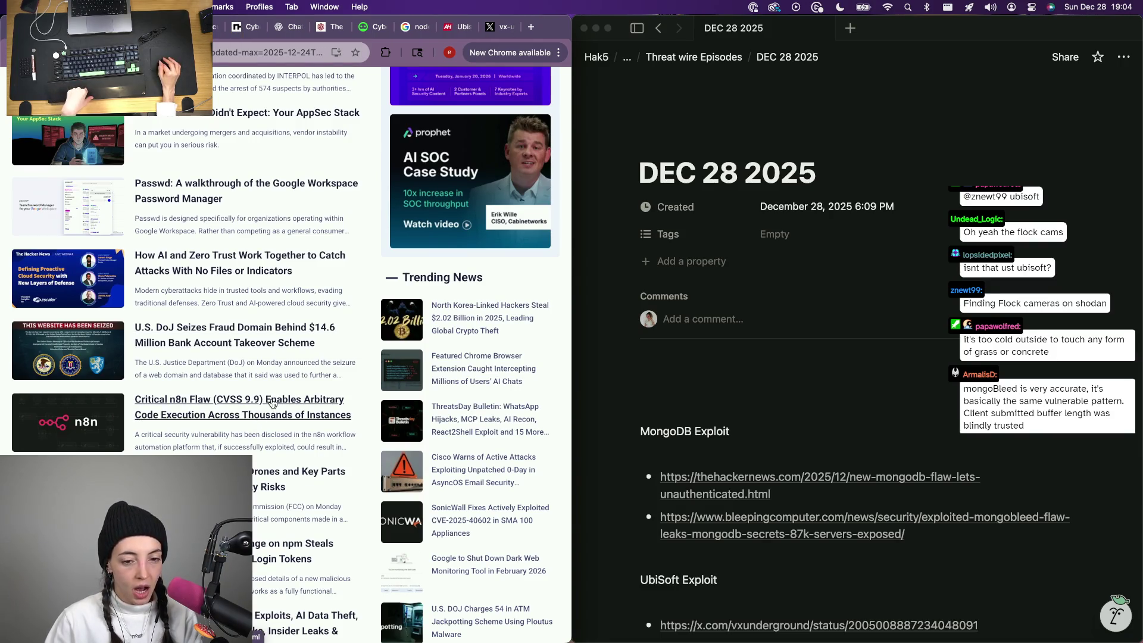
scroll(271, 405, down, 3)
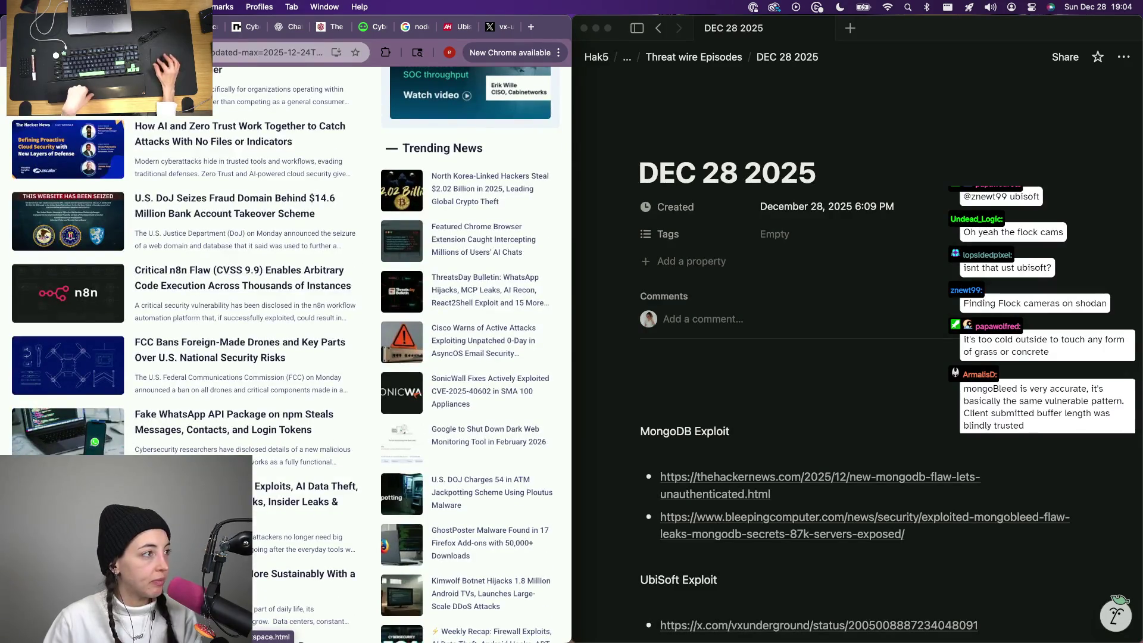
click(243, 269)
Copy the n8n article address and add an 'n8n' heading above MongoDB Exploit with the link as a plain-URL bullet.
key(super+l)
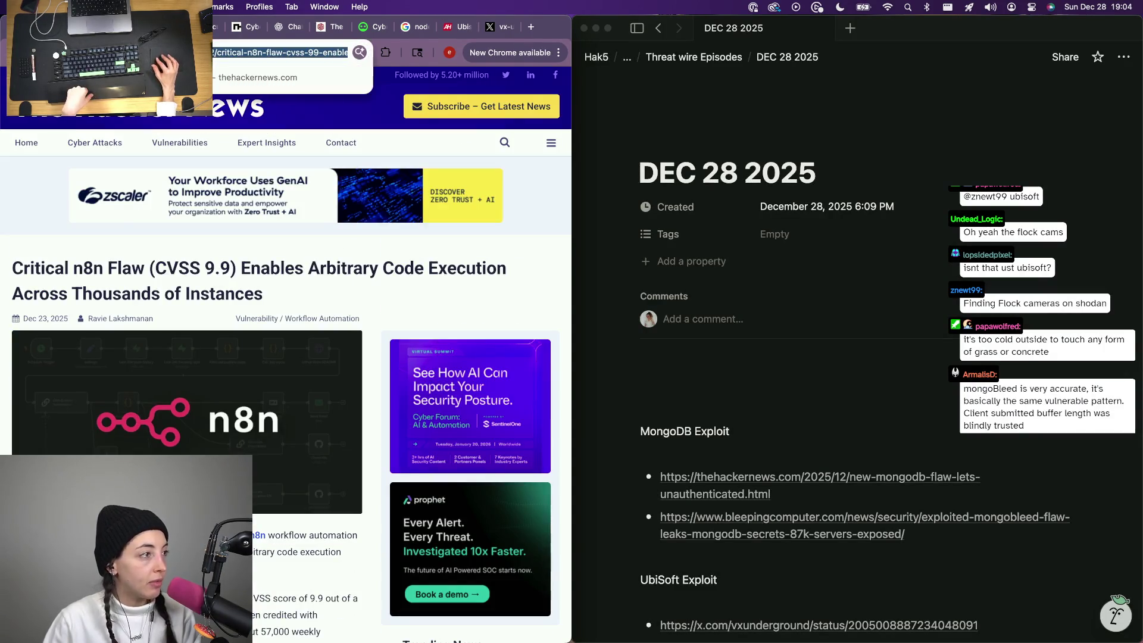
scroll(246, 415, down, 2)
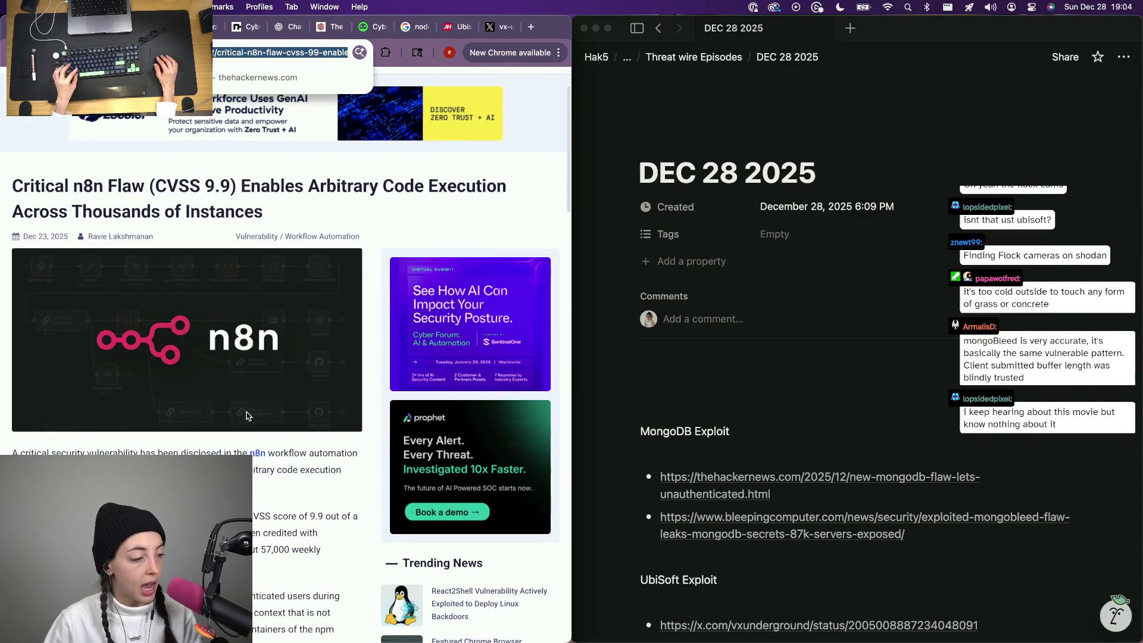
key(BackSpace)
click(721, 385)
text(n8n)
key(Return)
text(-)
key(super+v)
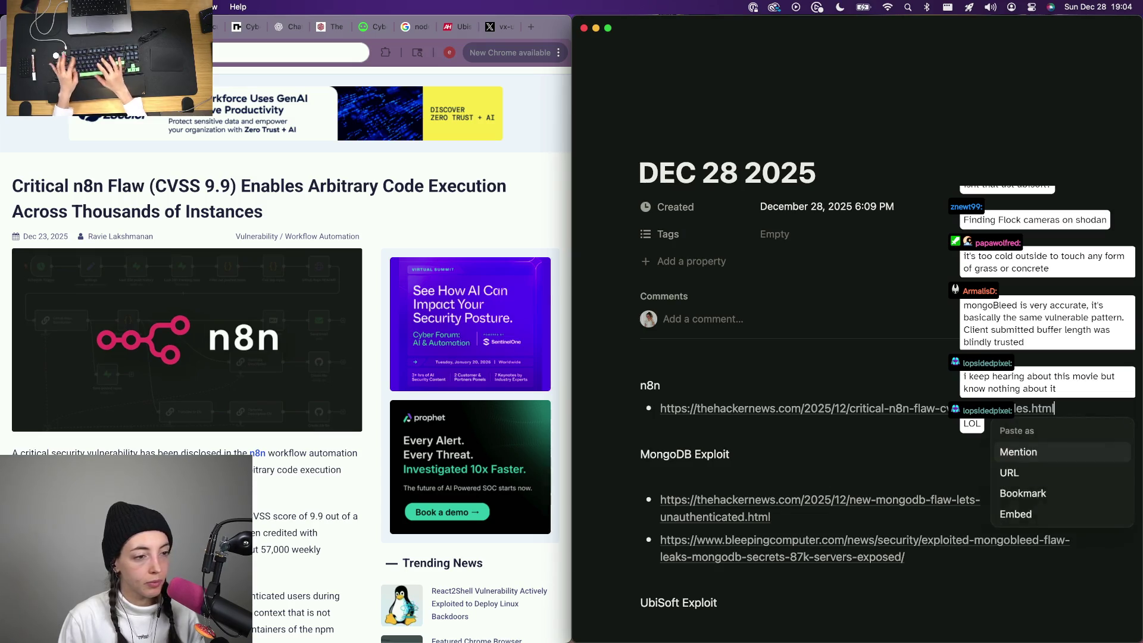
key(Escape)
key(super+Tab)
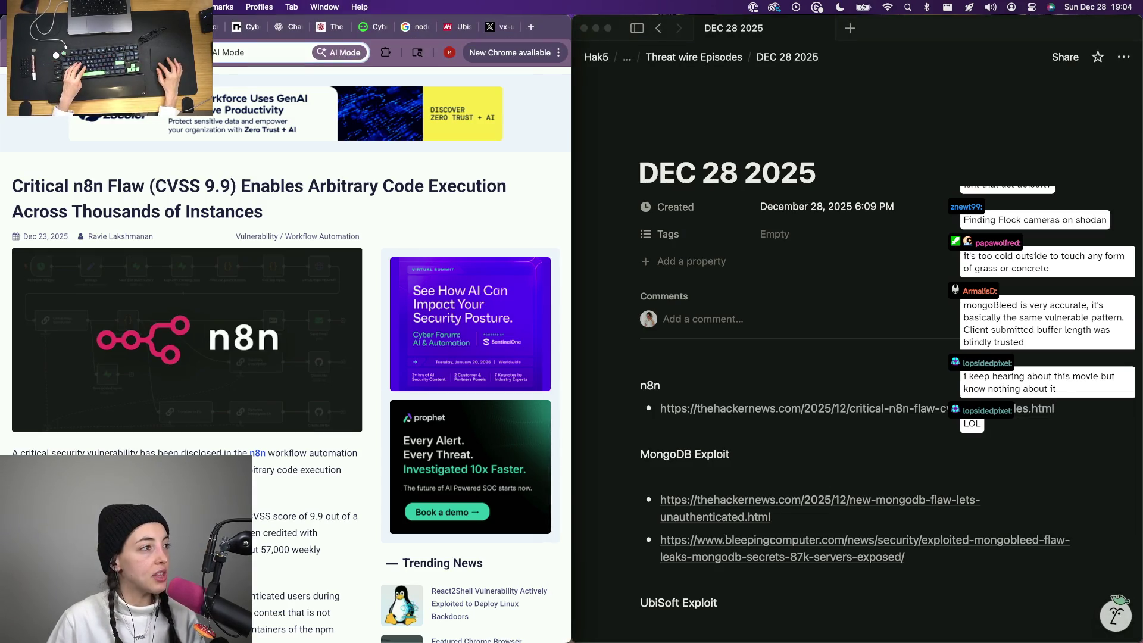
key(ctrl+shift+Tab)
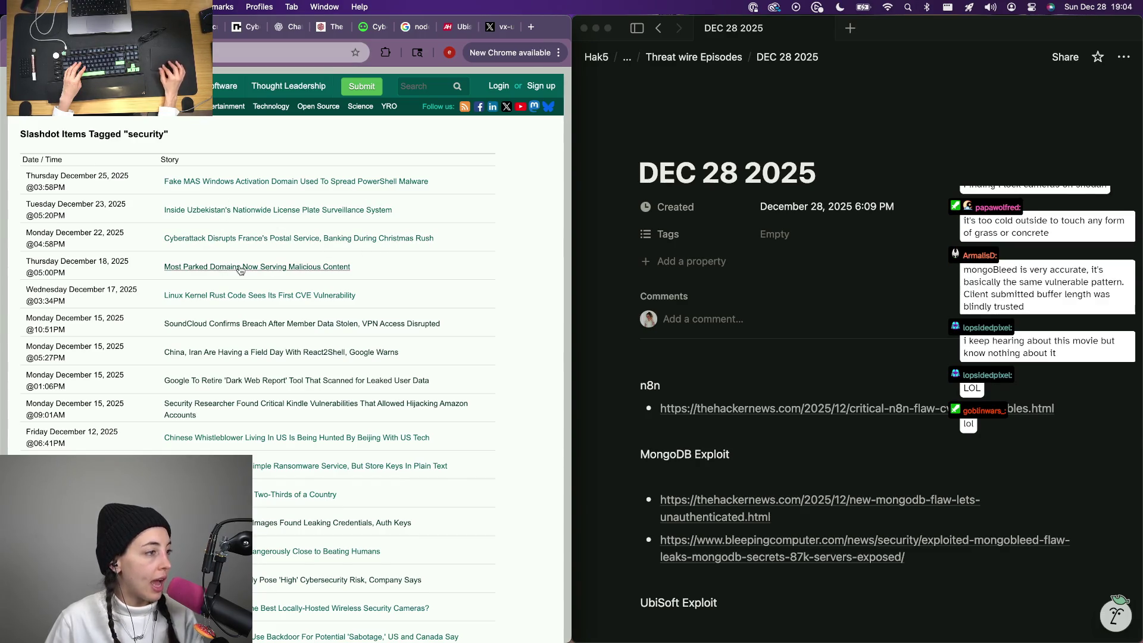
Open Slashdot's Most Parked Domains story in a new tab, view it, then reach The Register's security page.
super+click(325, 267)
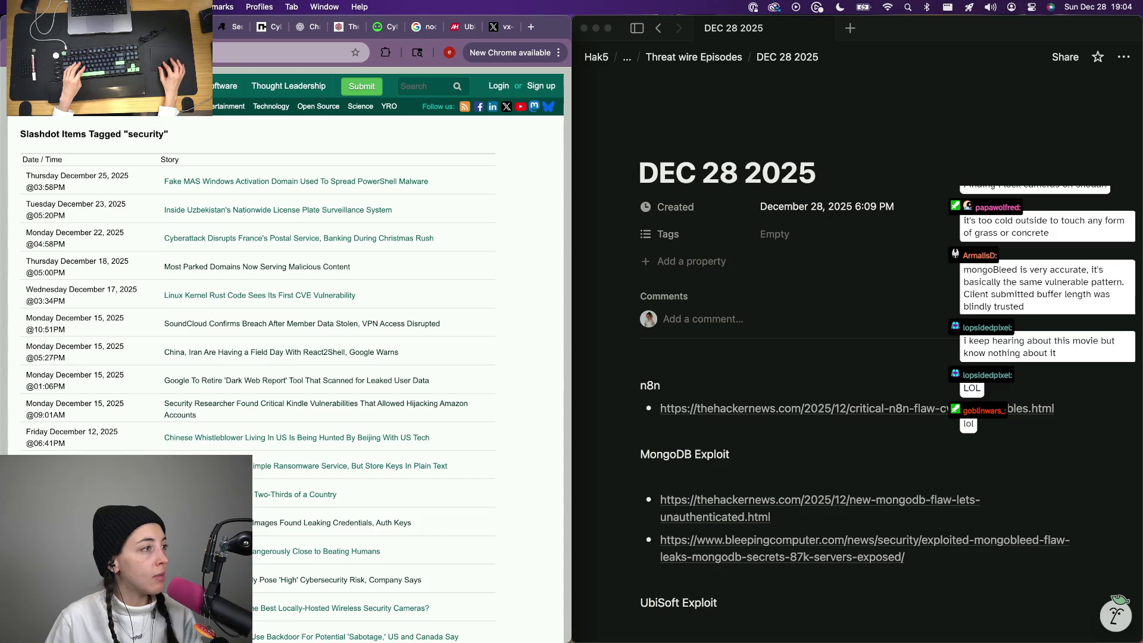
key(ctrl+Tab)
scroll(174, 223, down, 3)
scroll(174, 224, up, 3)
key(ctrl+shift+Tab)
key(ctrl+shift+Tab)
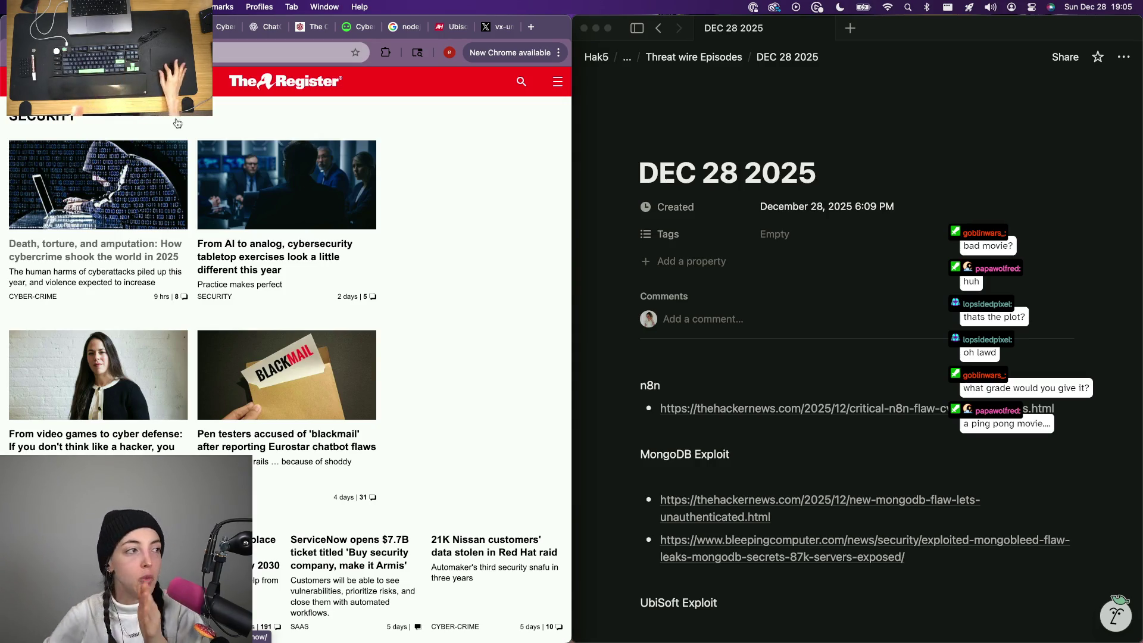
Close the cybernews and ChatGPT tabs and dismiss the ad-blocker notice on the remaining page.
click(224, 27)
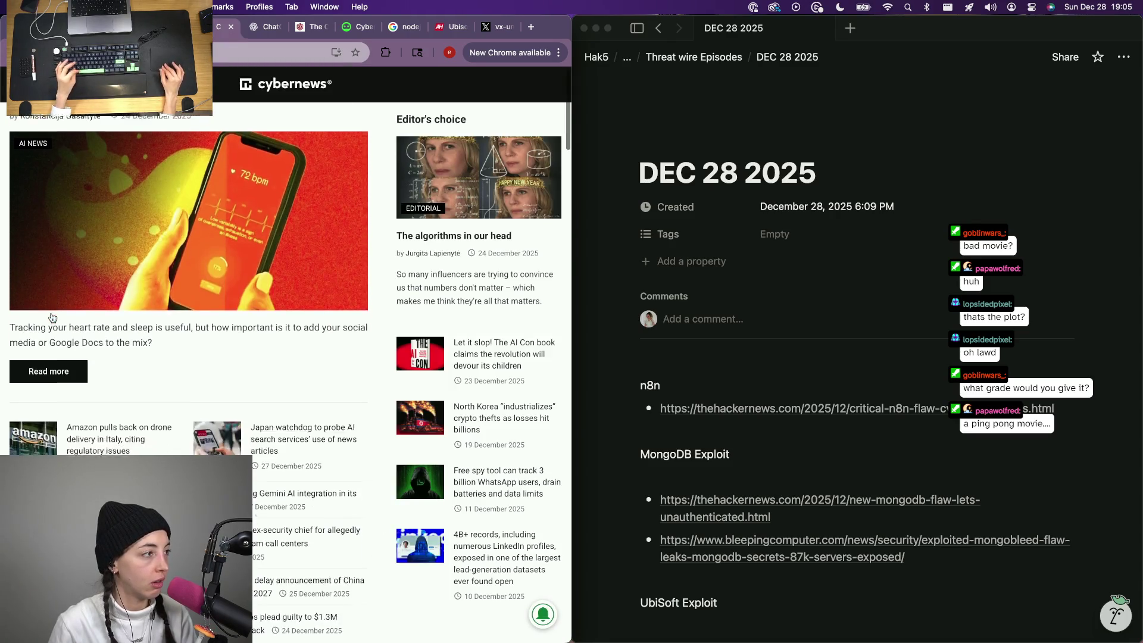
scroll(160, 167, down, 4)
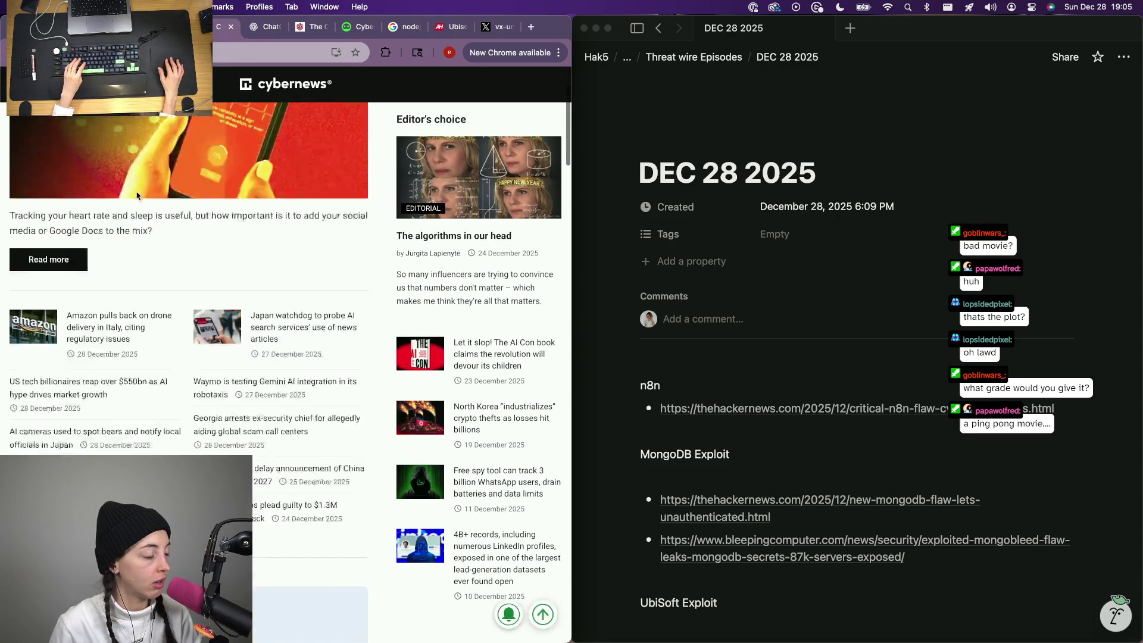
scroll(37, 325, down, 1)
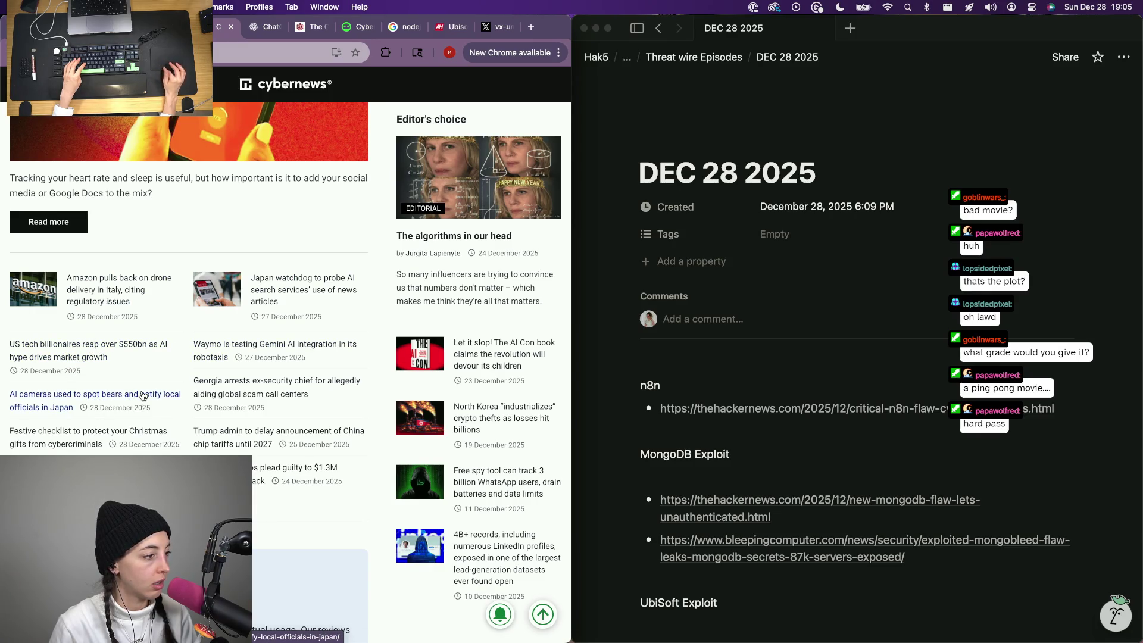
key(super+w)
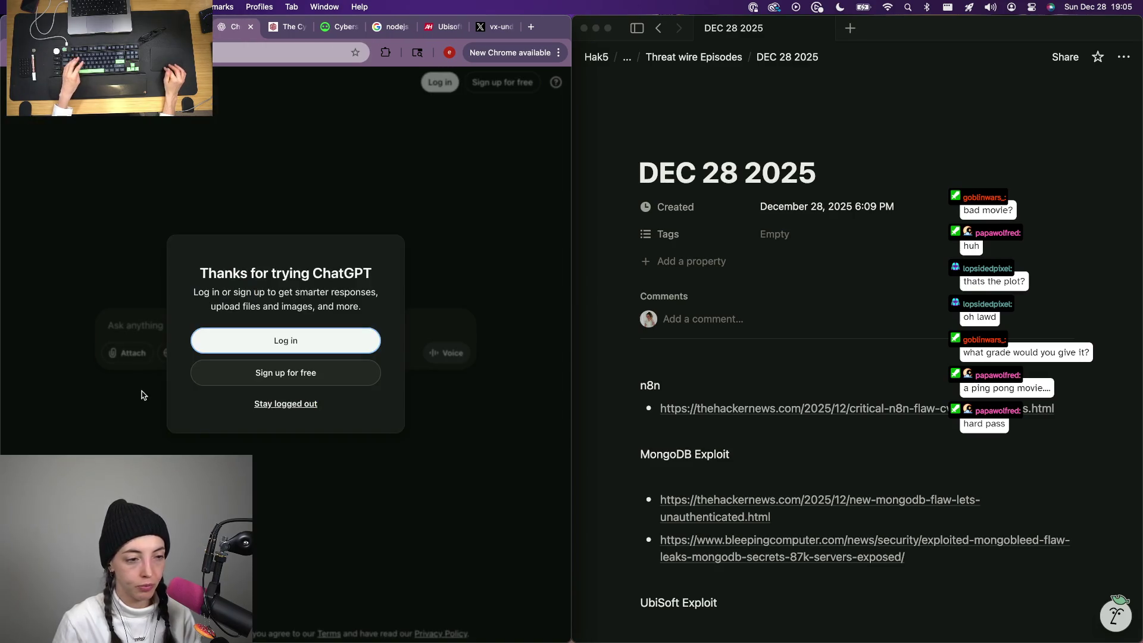
key(super+w)
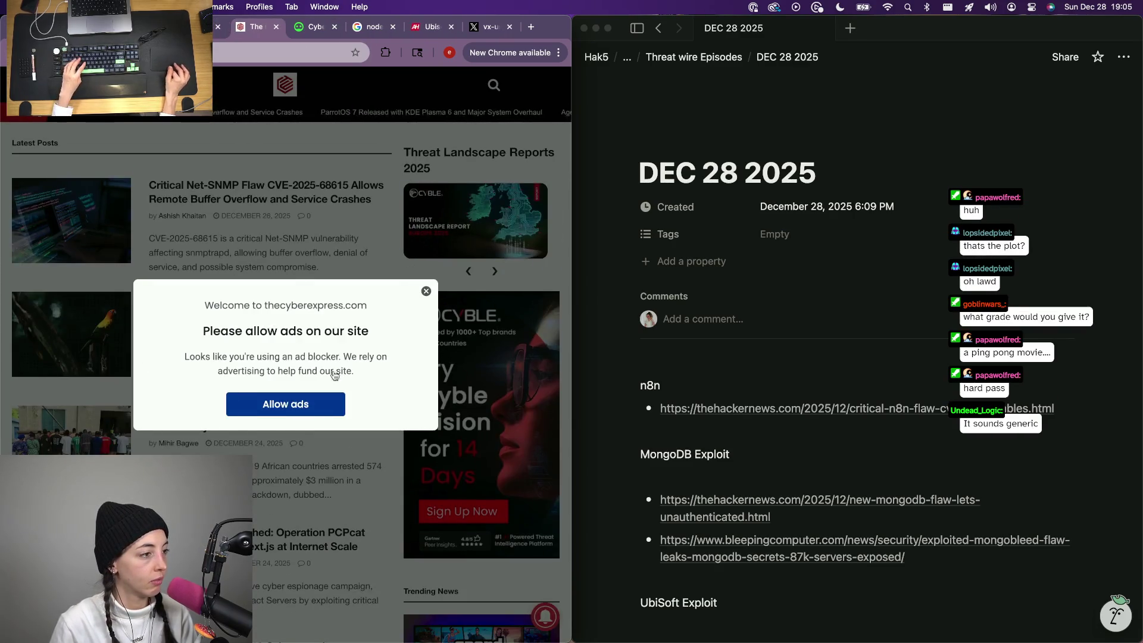
click(426, 293)
scroll(204, 356, down, 2)
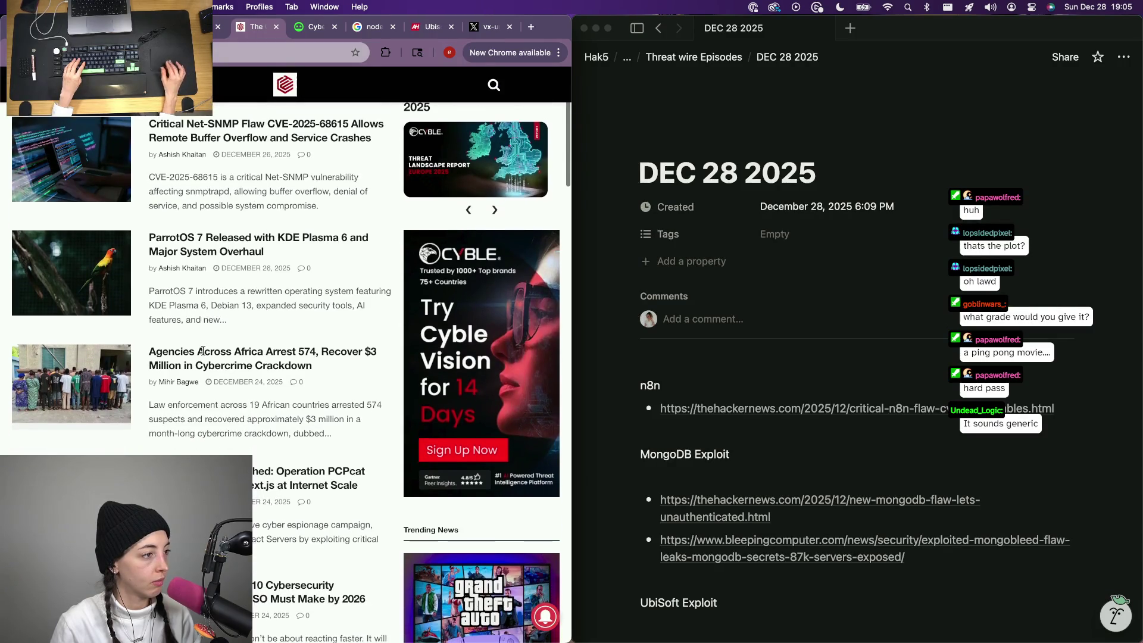
scroll(204, 356, down, 5)
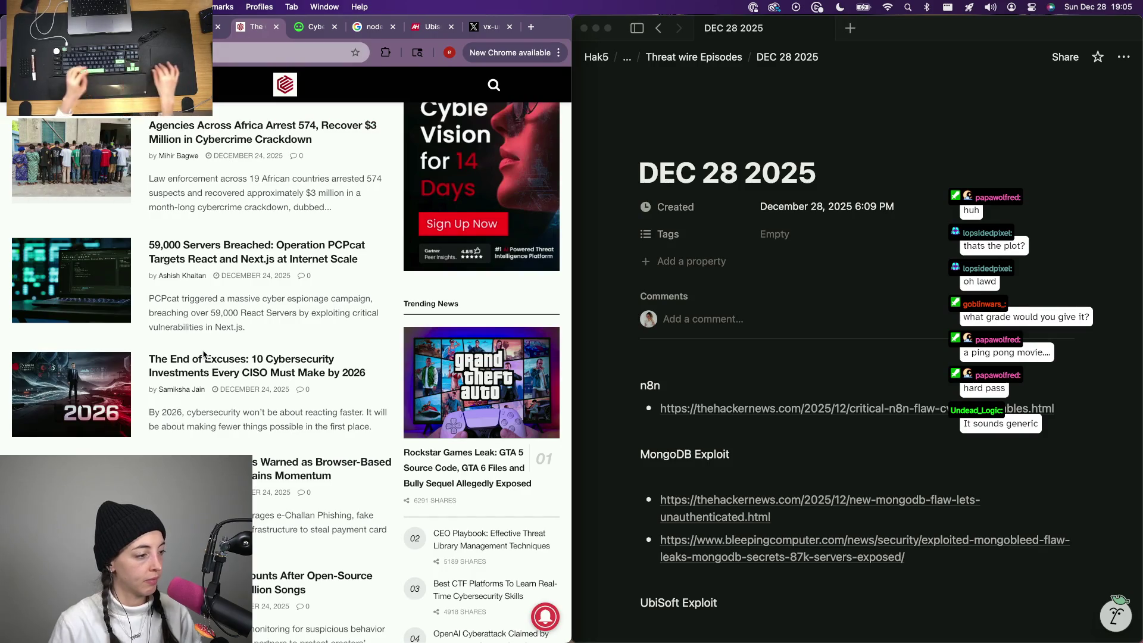
scroll(204, 355, down, 4)
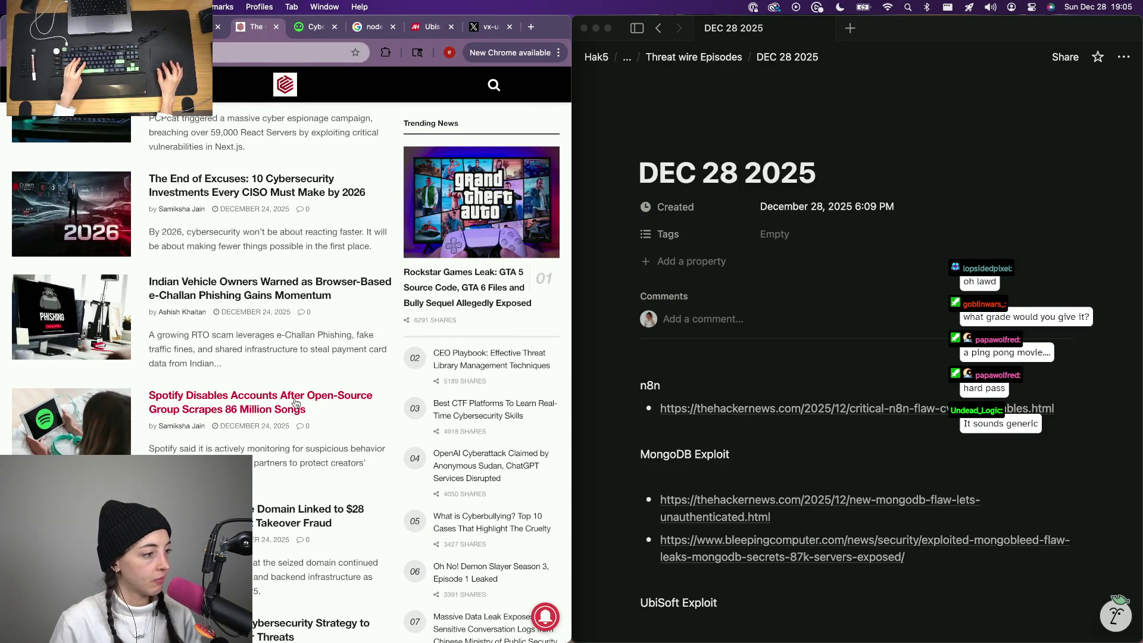
Open The Cyber Express Spotify account-disabling article in its own tab with the ad notice cleared.
super+click(296, 400)
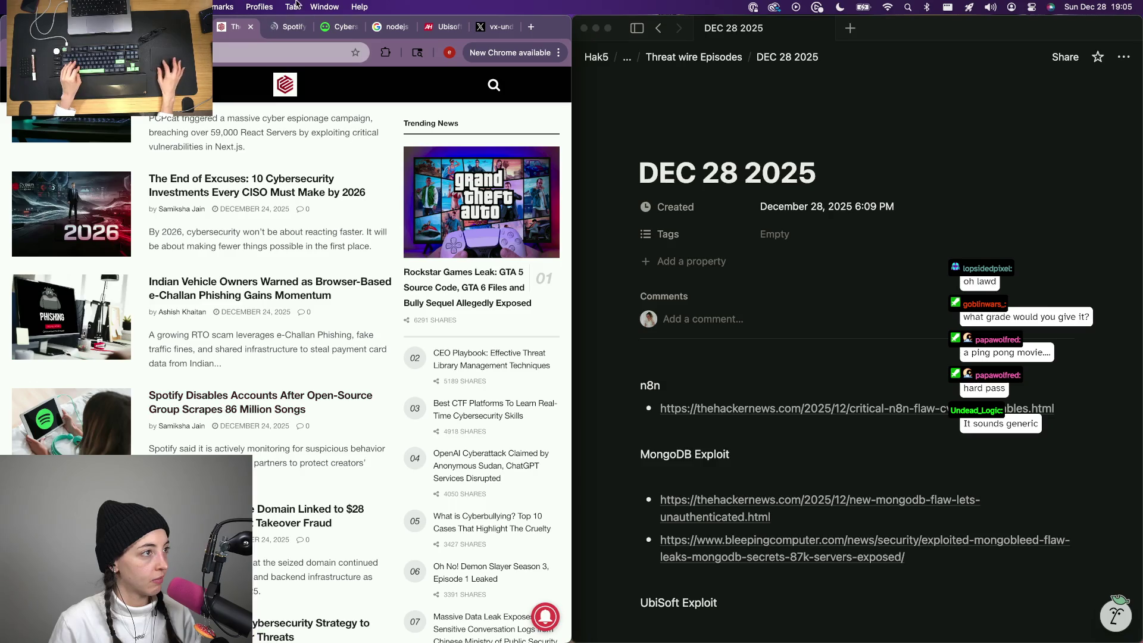
click(290, 26)
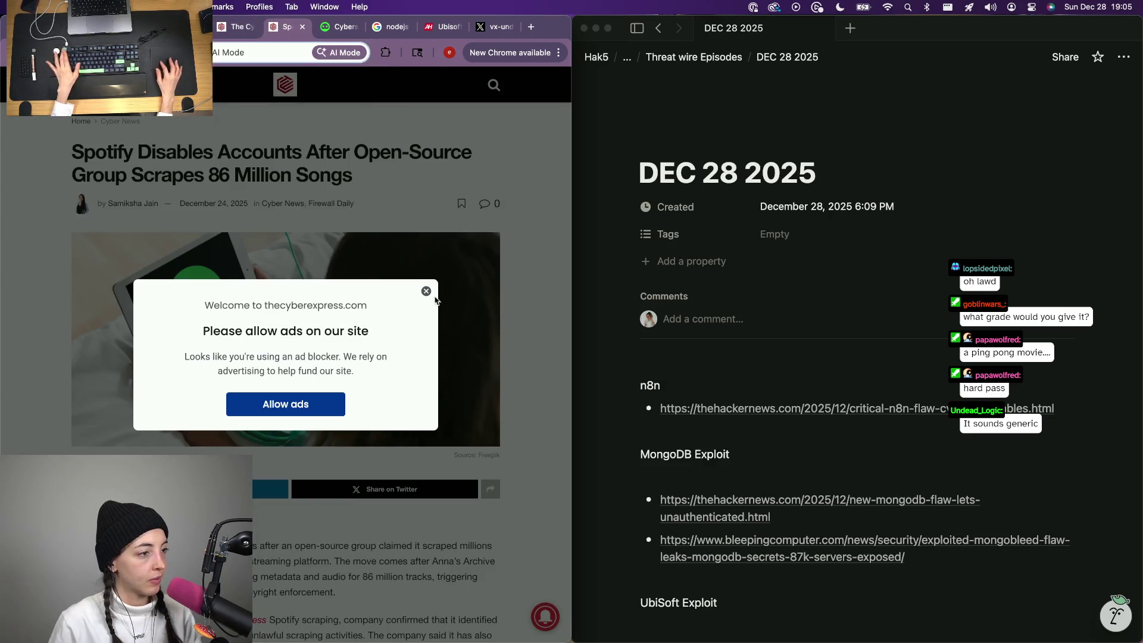
click(425, 293)
scroll(360, 444, down, 5)
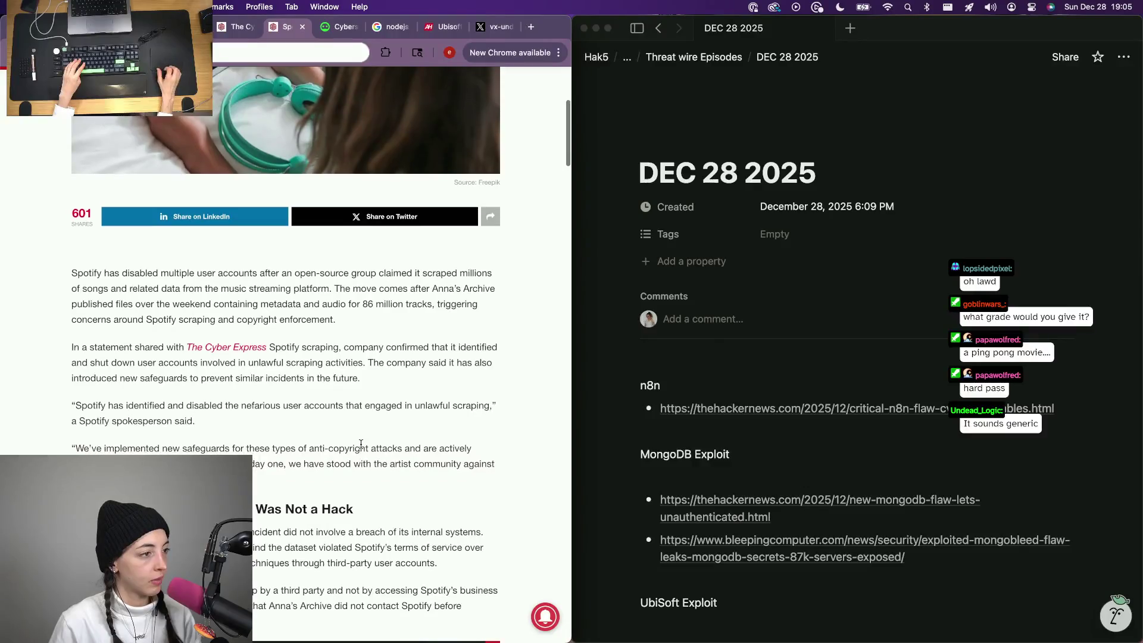
scroll(286, 418, down, 3)
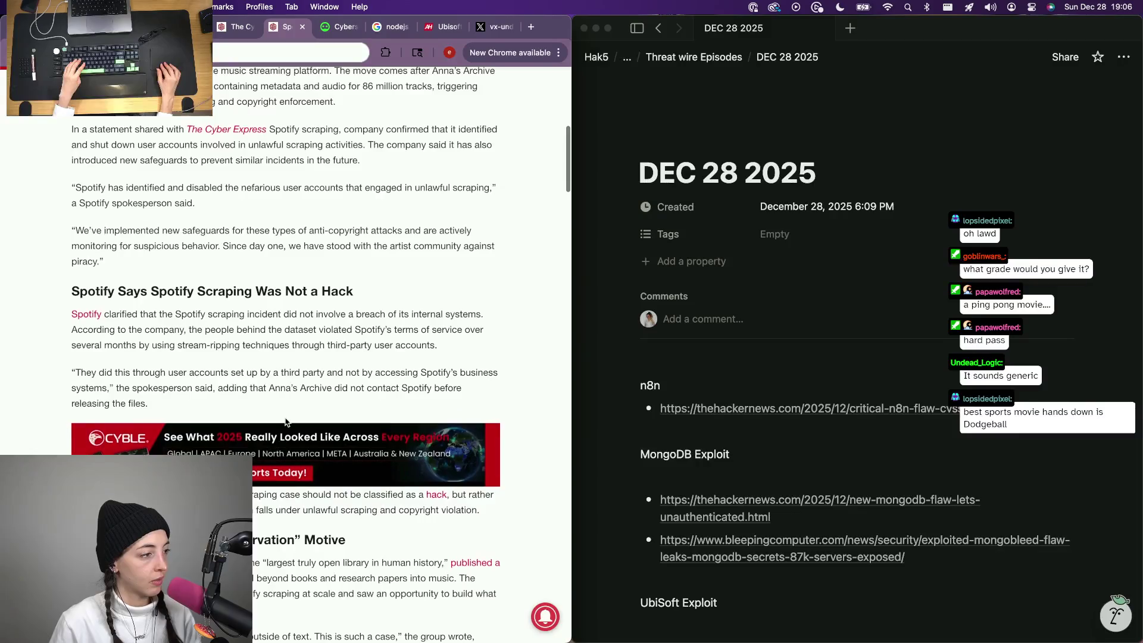
scroll(286, 421, down, 1)
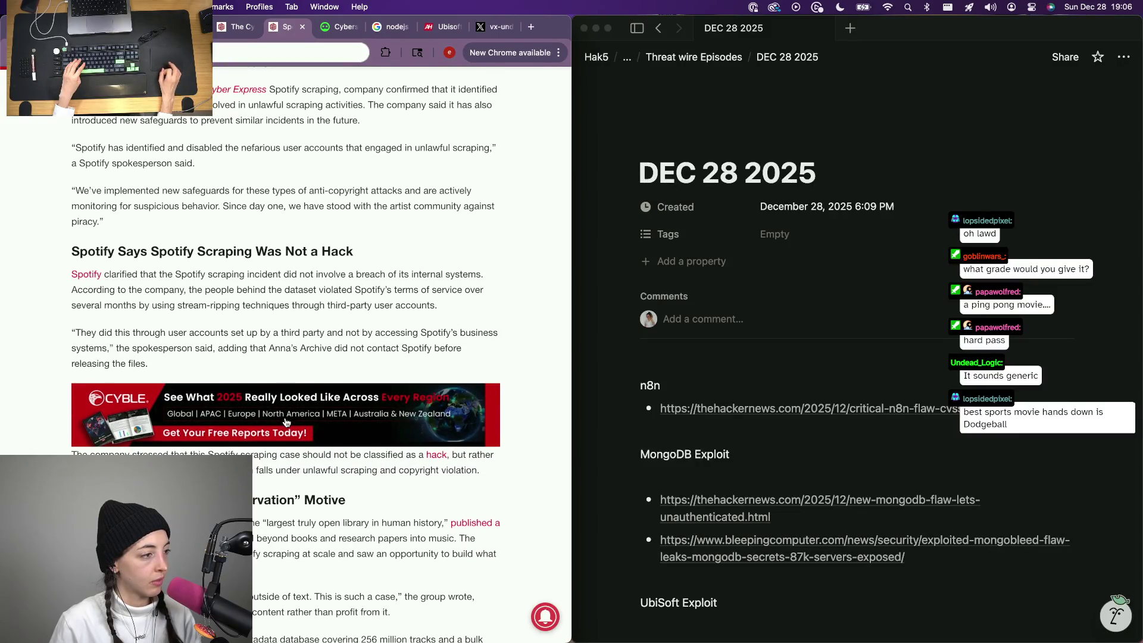
scroll(286, 422, down, 1)
scroll(285, 421, down, 2)
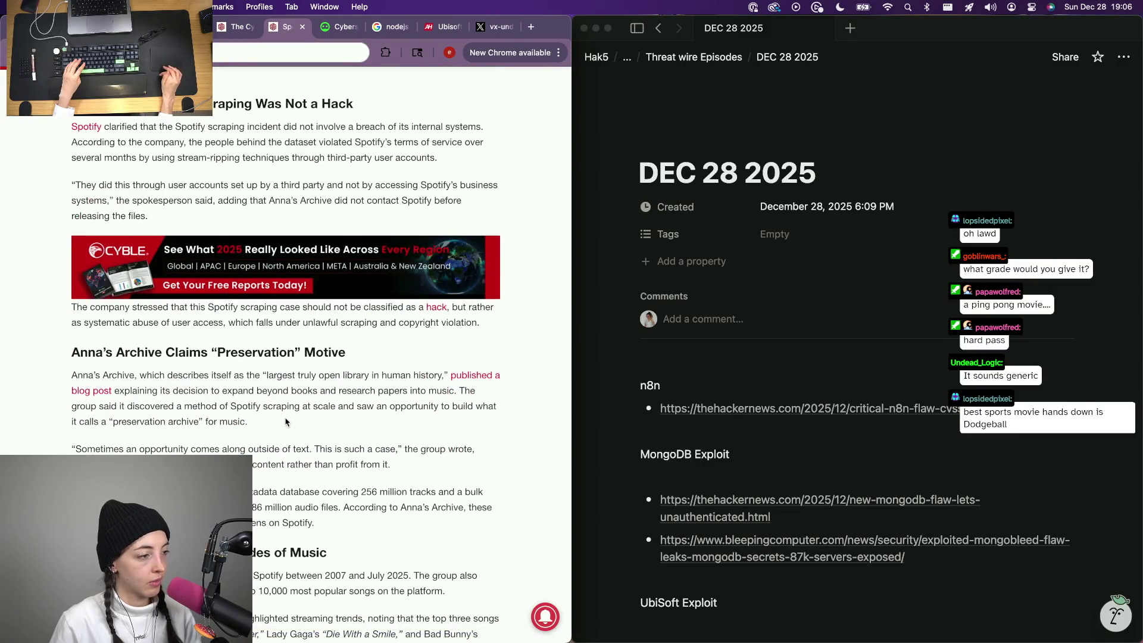
Add an 'Anna's Archive Update' heading below the UbiSoft links with the Cyber Express Spotify link beneath it.
click(848, 344)
scroll(848, 344, down, 5)
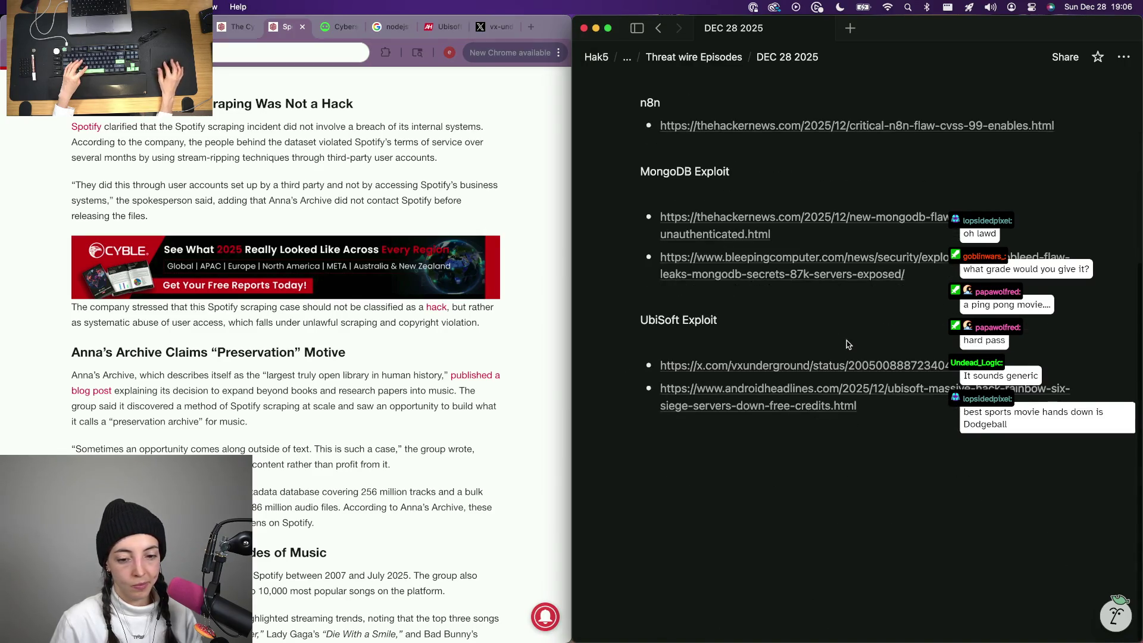
click(670, 453)
text(Anna)
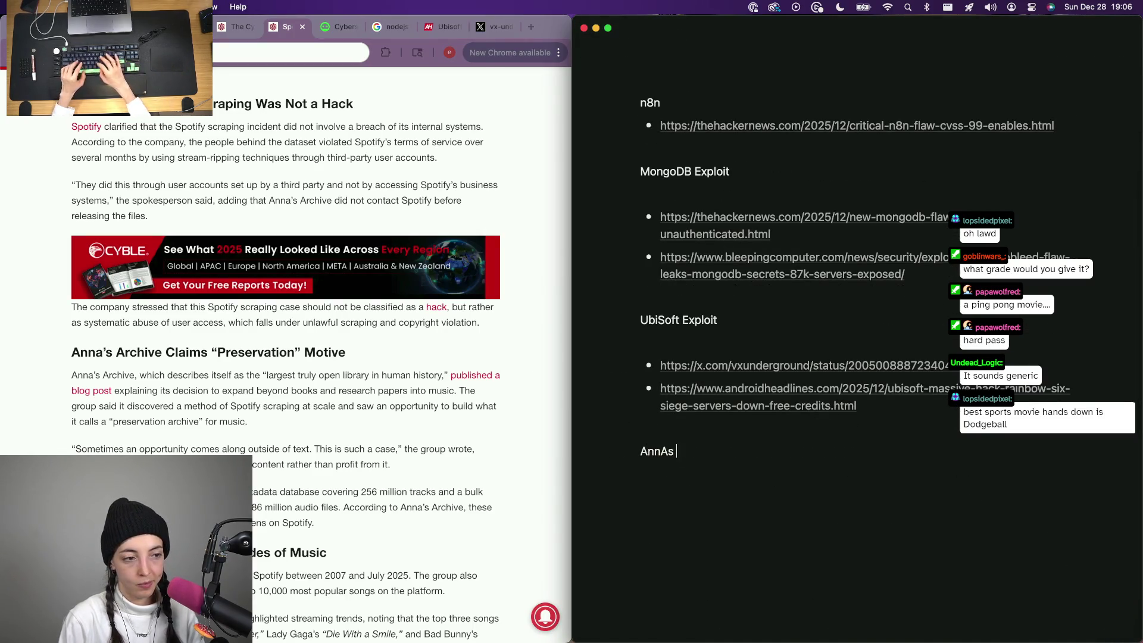
text('s Archive Update)
key(Return)
text(https://thecyberexpress.com/spotify-scraping-disables-linked-accounts/)
key(Escape)
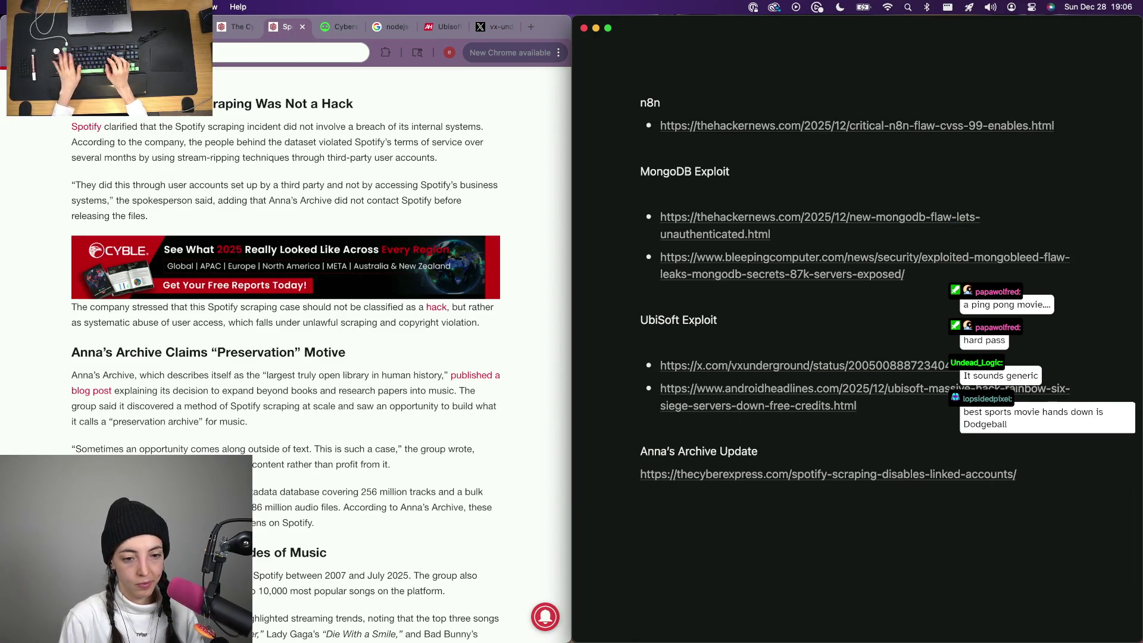
key(Return)
click(246, 329)
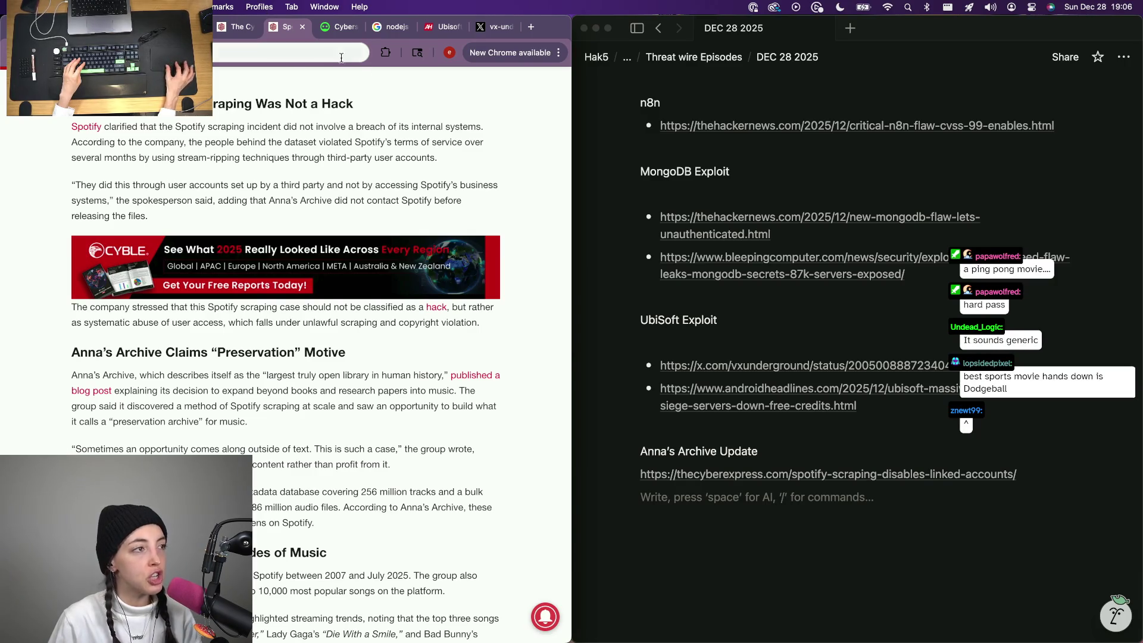
click(329, 33)
scroll(184, 316, up, 10)
scroll(185, 316, up, 5)
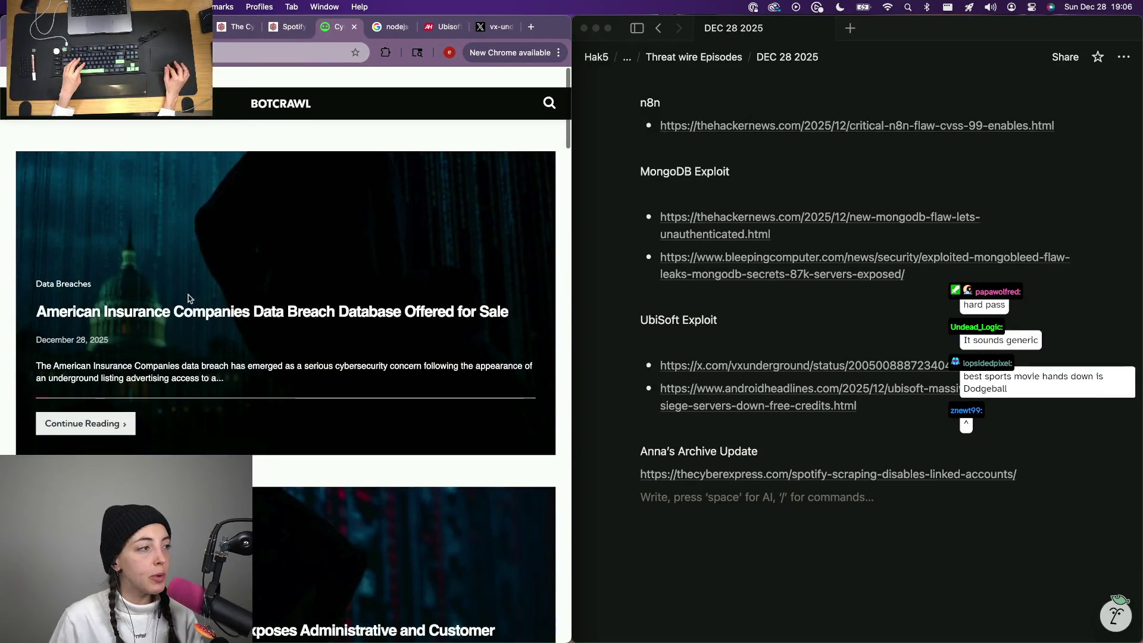
scroll(265, 387, down, 5)
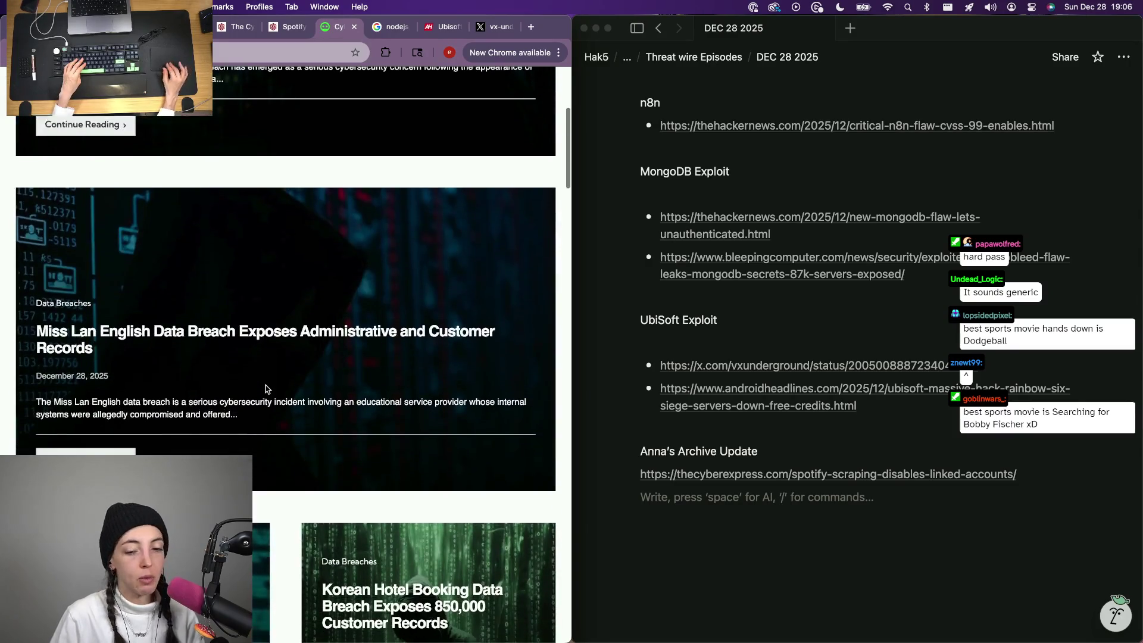
scroll(265, 388, down, 2)
scroll(266, 387, down, 3)
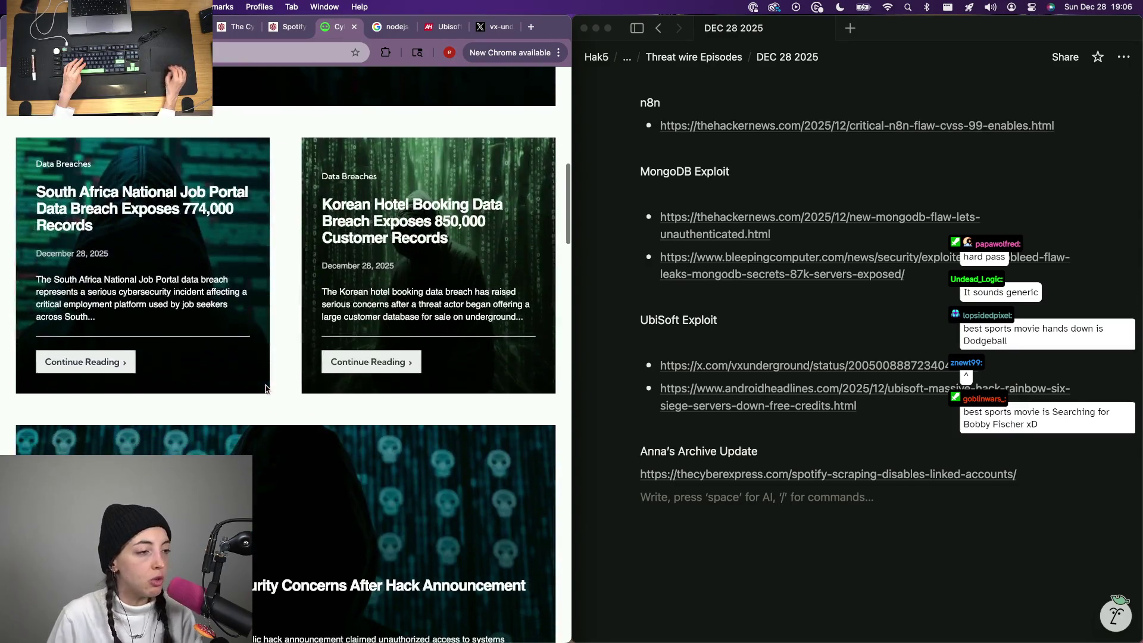
scroll(266, 386, down, 5)
scroll(265, 385, down, 2)
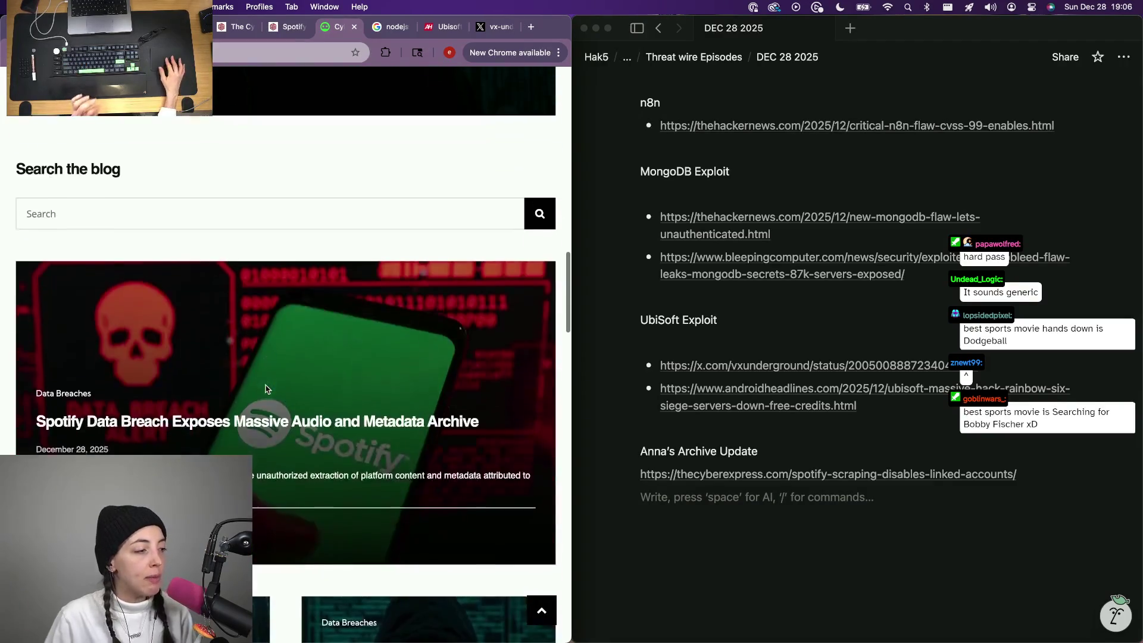
scroll(265, 386, down, 4)
scroll(265, 388, down, 1)
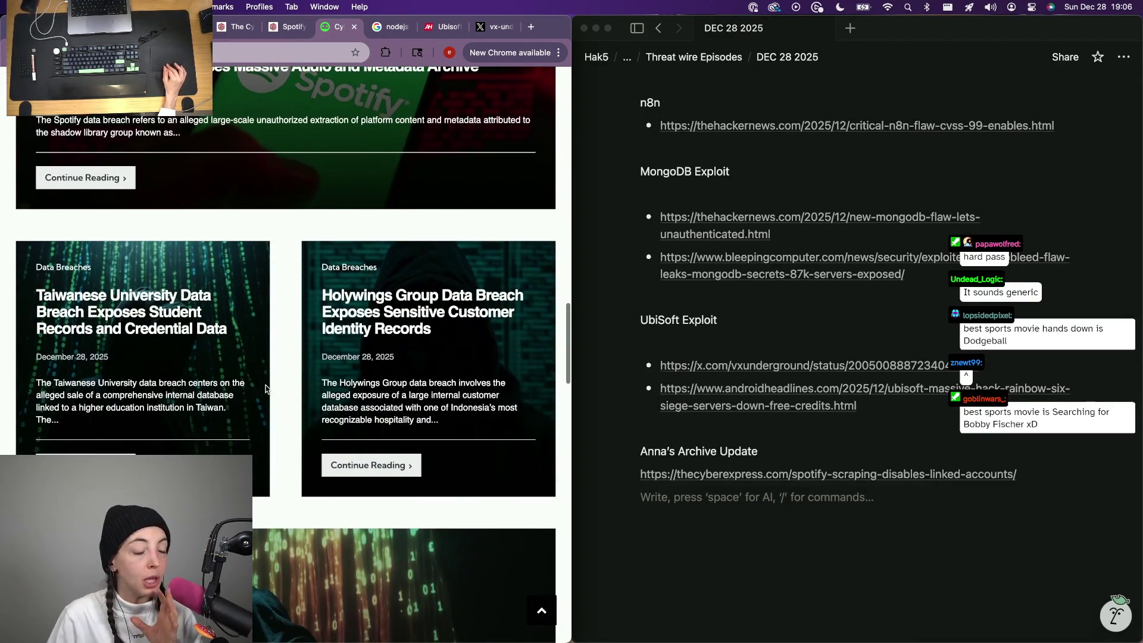
scroll(266, 388, down, 4)
scroll(265, 388, down, 1)
scroll(266, 388, down, 4)
scroll(265, 387, down, 2)
scroll(265, 389, down, 1)
scroll(265, 389, down, 3)
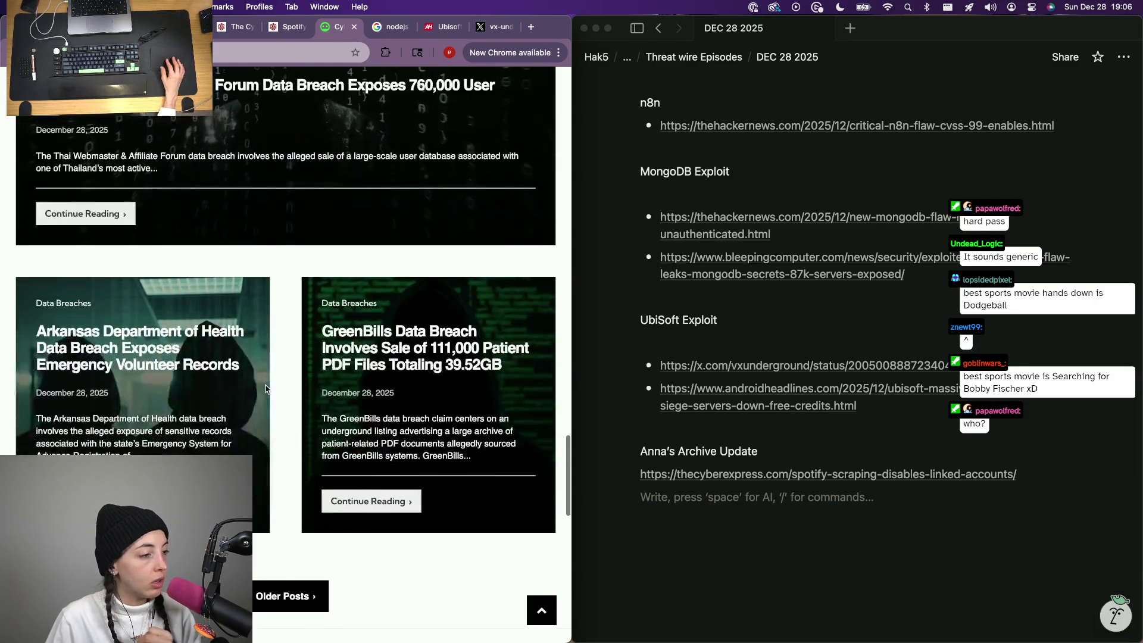
Load BOTCRAWL's older posts, open its Cybersecurity category, then move to the Ubisoft Google results tab.
click(301, 607)
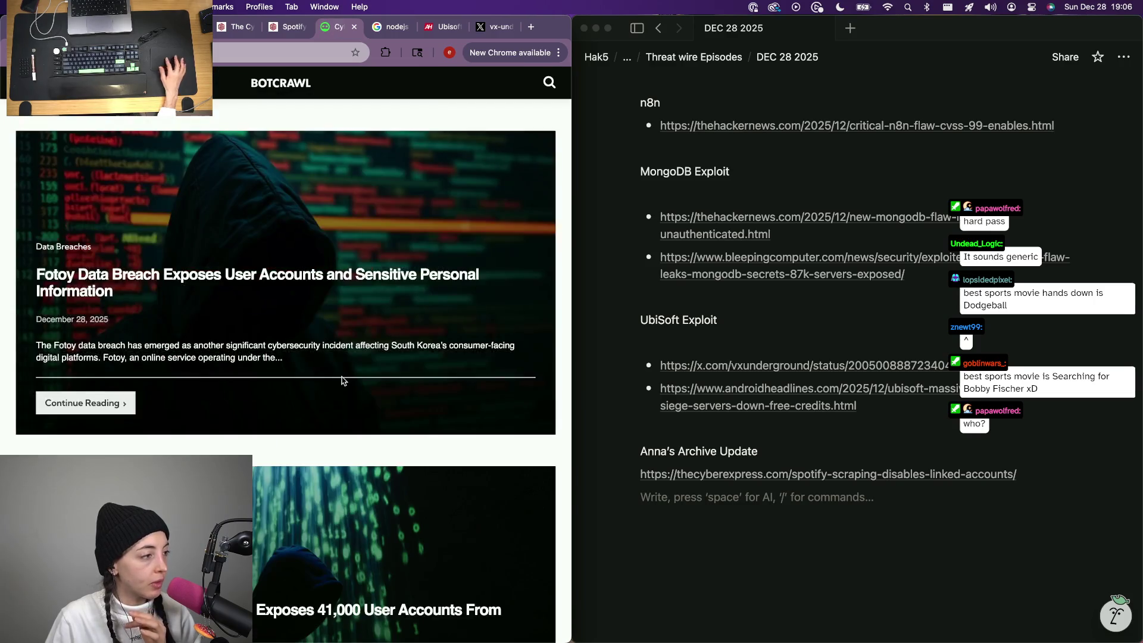
scroll(343, 382, down, 1)
scroll(342, 381, down, 2)
scroll(343, 382, down, 1)
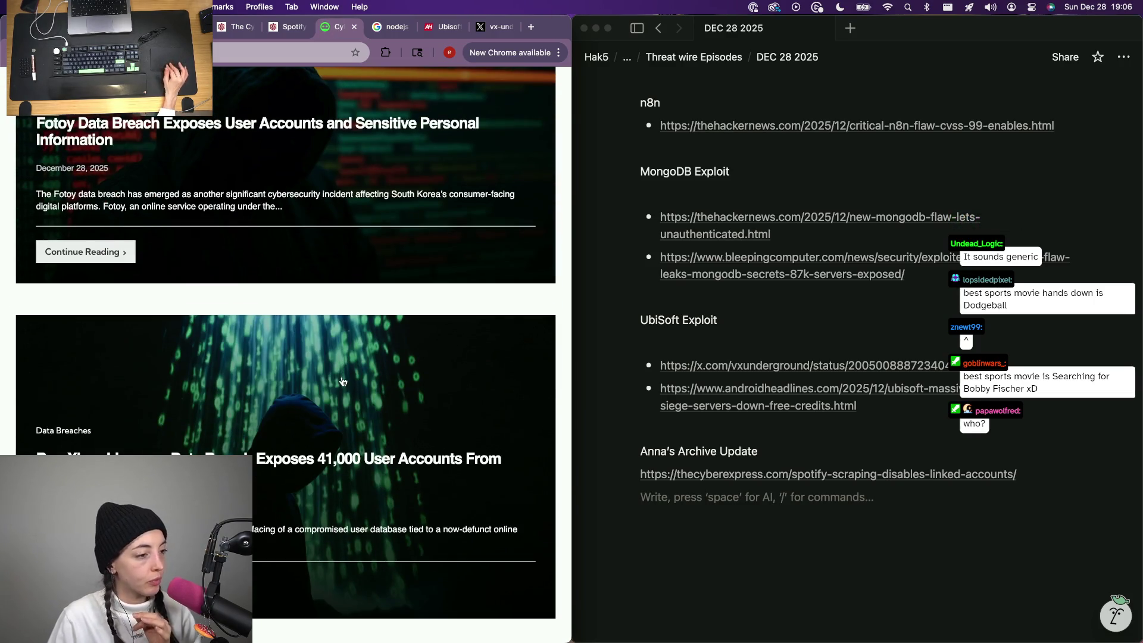
scroll(343, 381, down, 5)
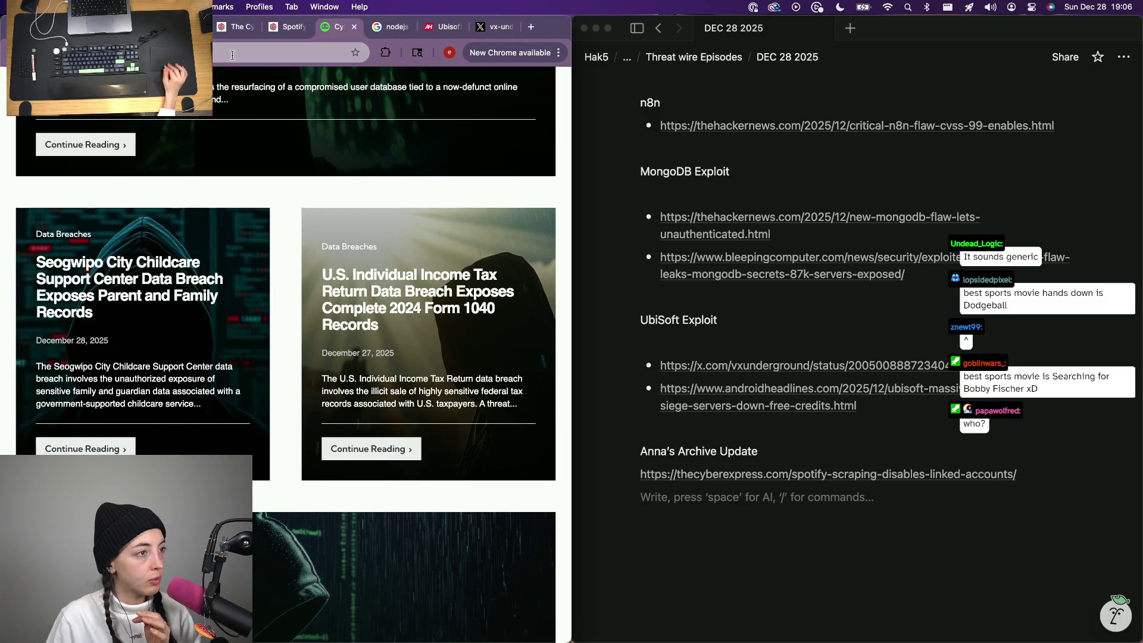
scroll(243, 214, up, 5)
scroll(244, 214, up, 2)
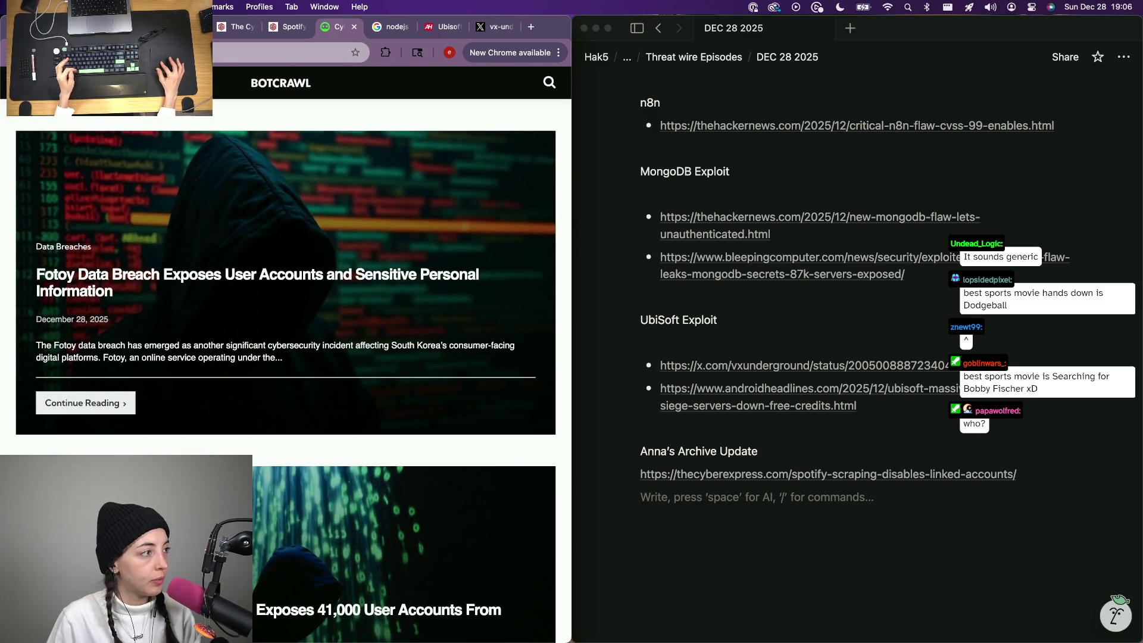
click(59, 143)
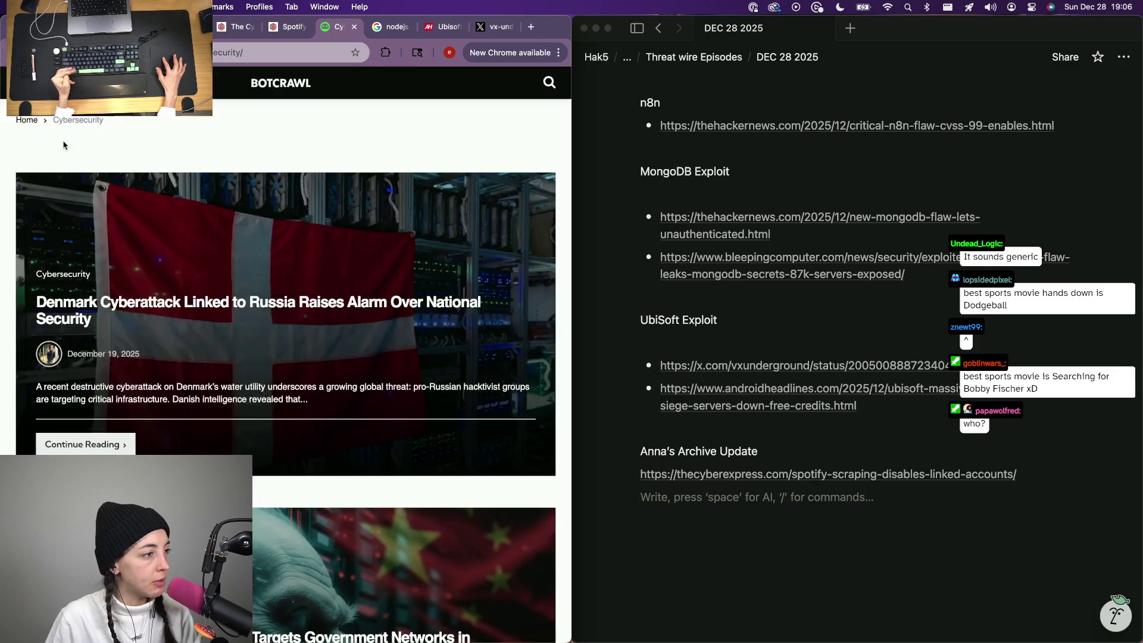
scroll(286, 374, down, 3)
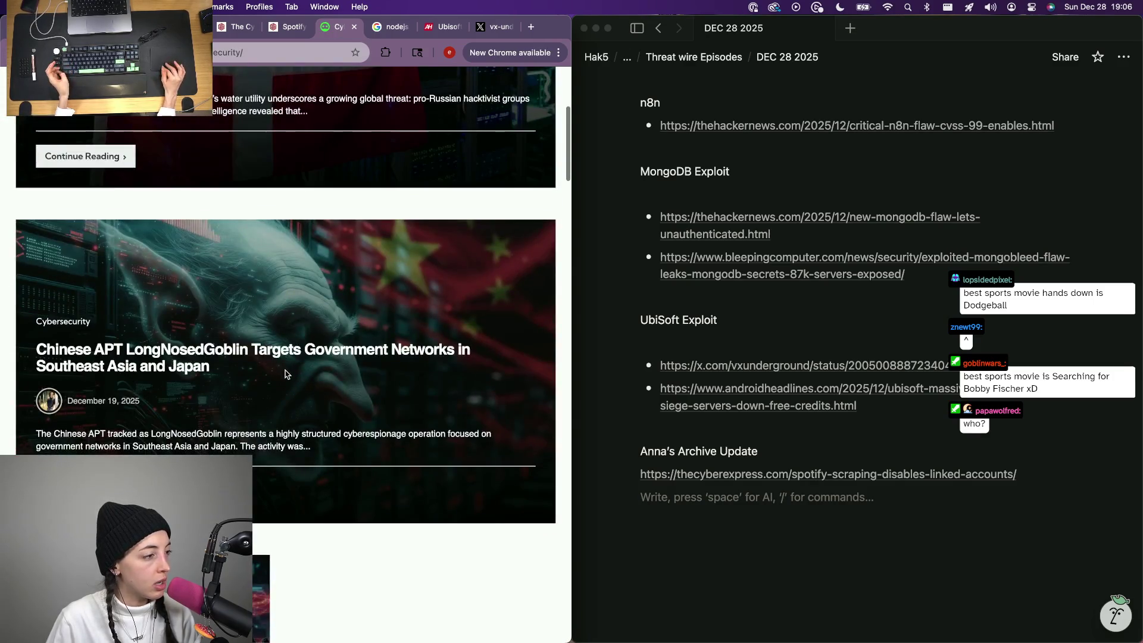
scroll(285, 373, down, 3)
key(ctrl+Tab)
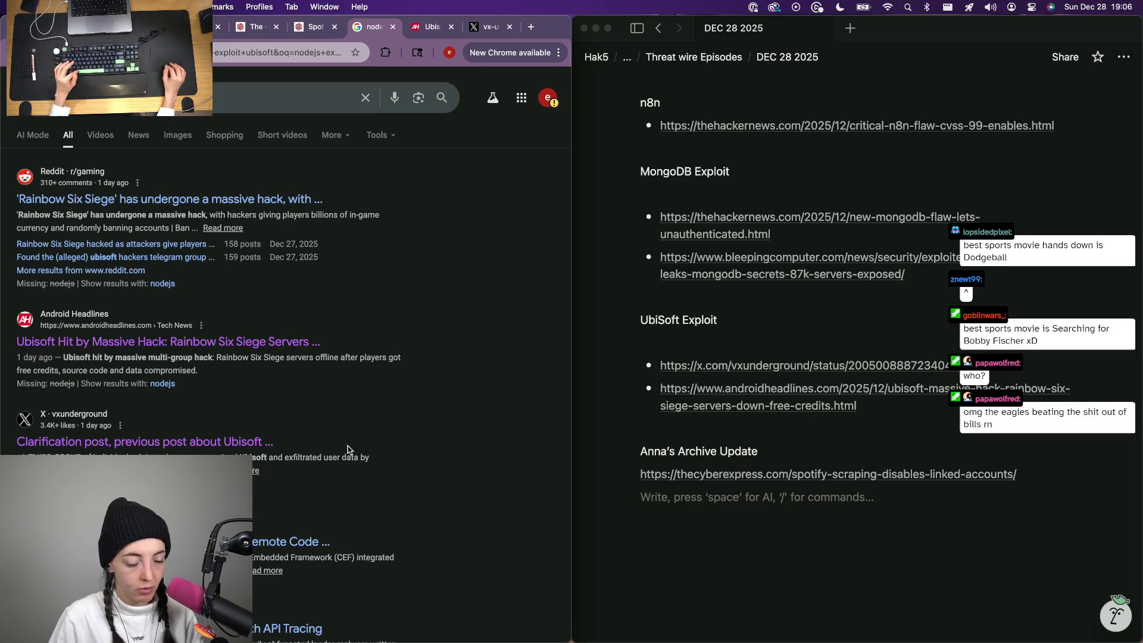
Cycle through the Ubisoft, vx-underground and Spotify tabs and land on The Register Security page.
key(ctrl+Tab)
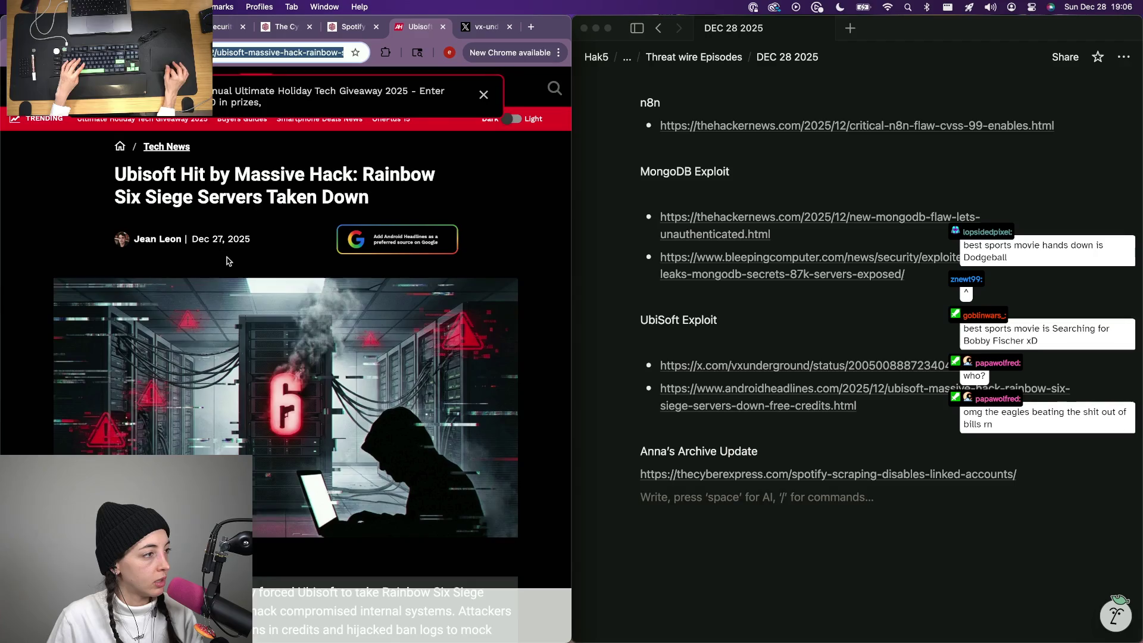
key(ctrl+Tab)
scroll(227, 253, down, 5)
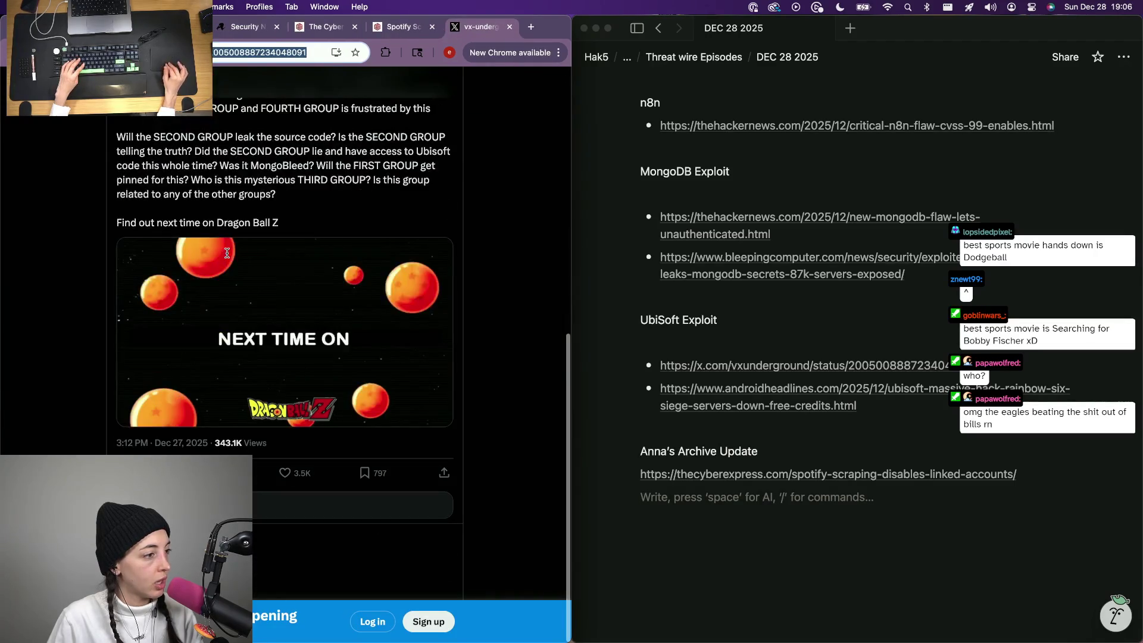
click(397, 27)
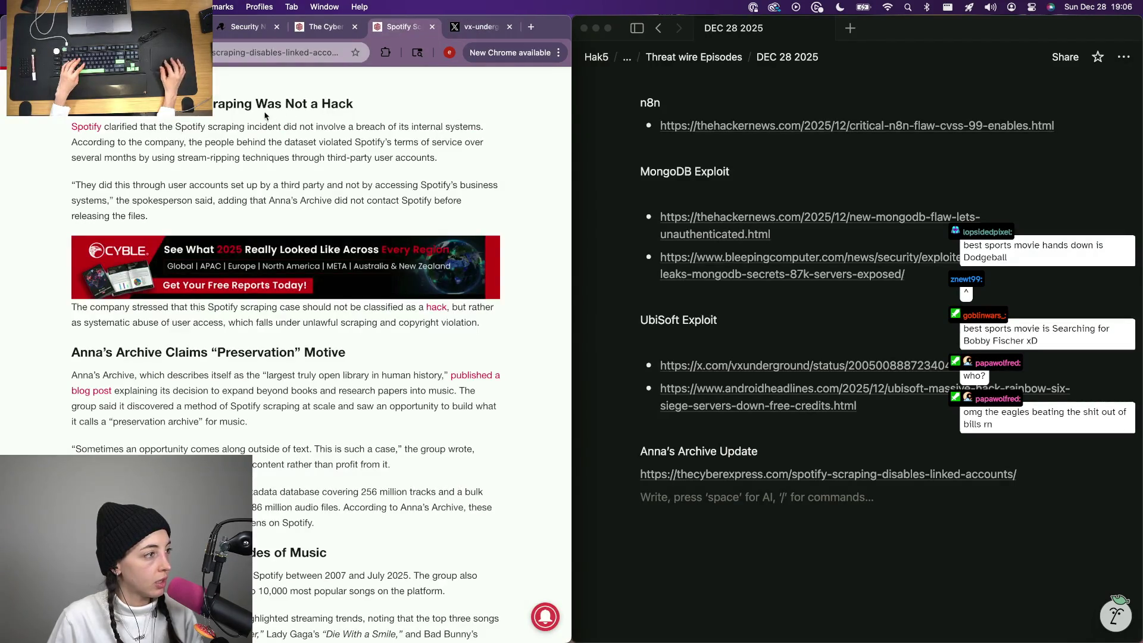
scroll(264, 114, up, 10)
click(331, 9)
click(248, 27)
scroll(186, 221, down, 1)
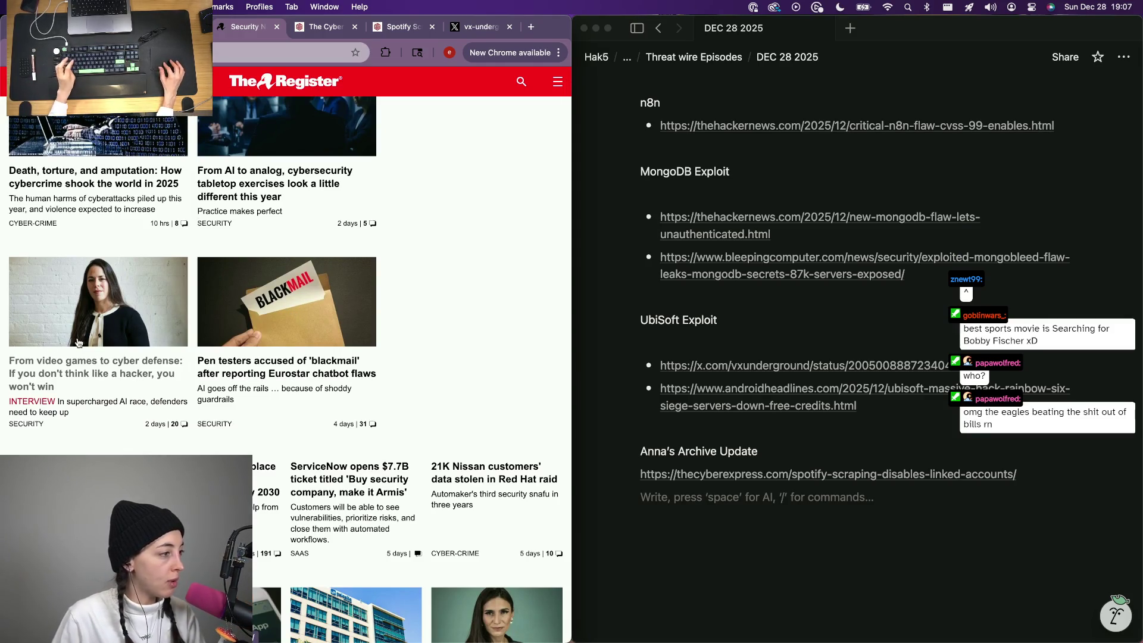
scroll(128, 312, up, 2)
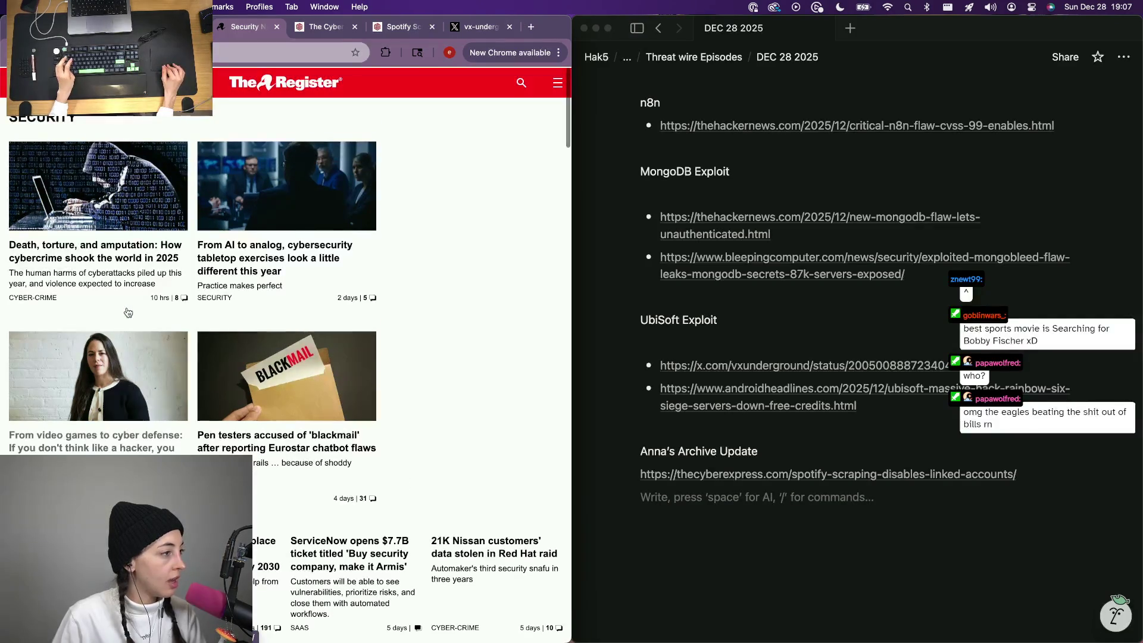
scroll(128, 311, down, 4)
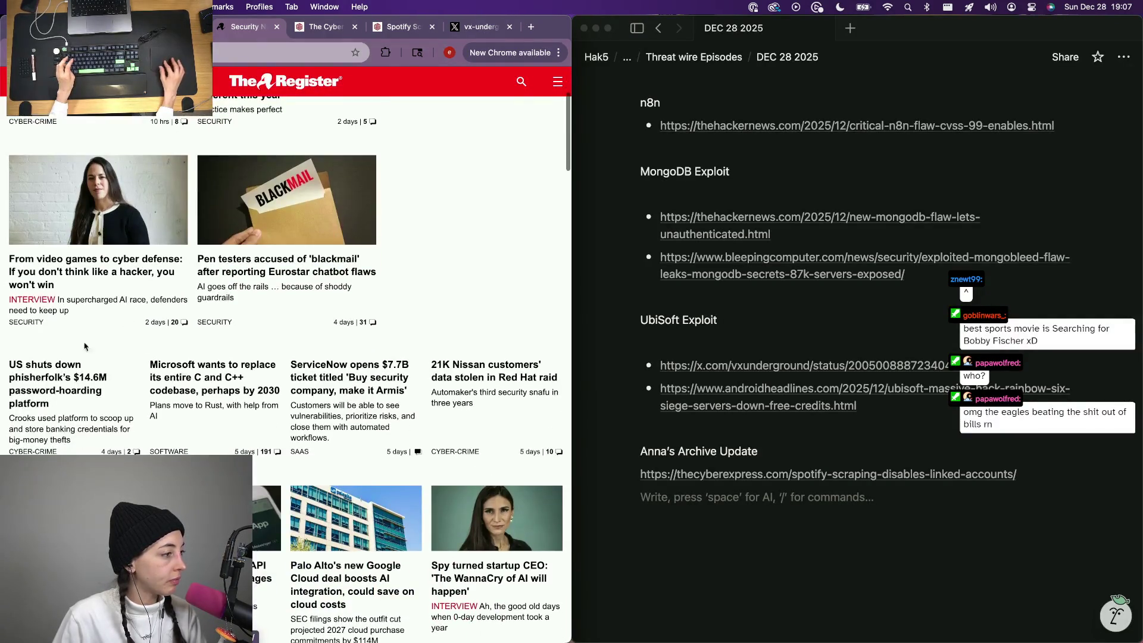
scroll(52, 403, down, 1)
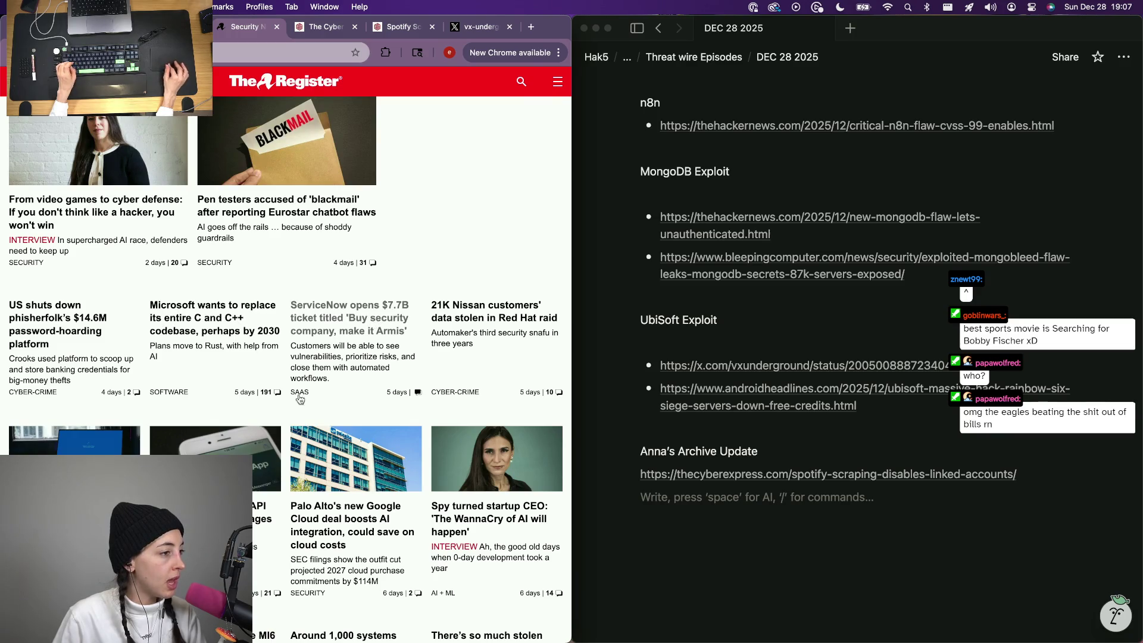
scroll(307, 398, down, 1)
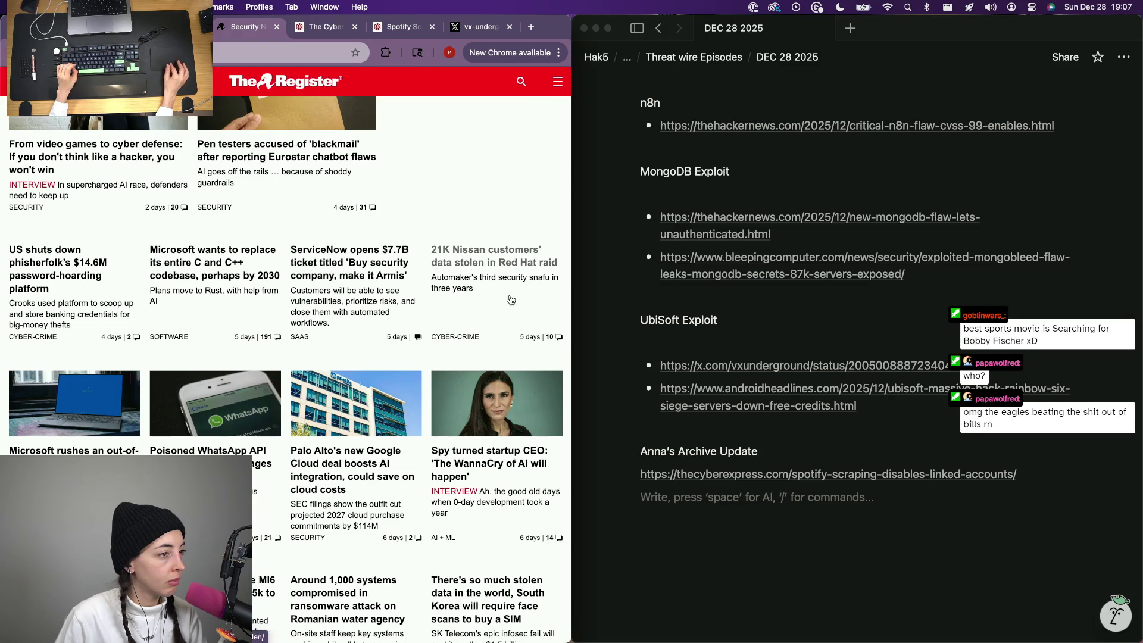
scroll(482, 273, down, 1)
scroll(366, 174, down, 1)
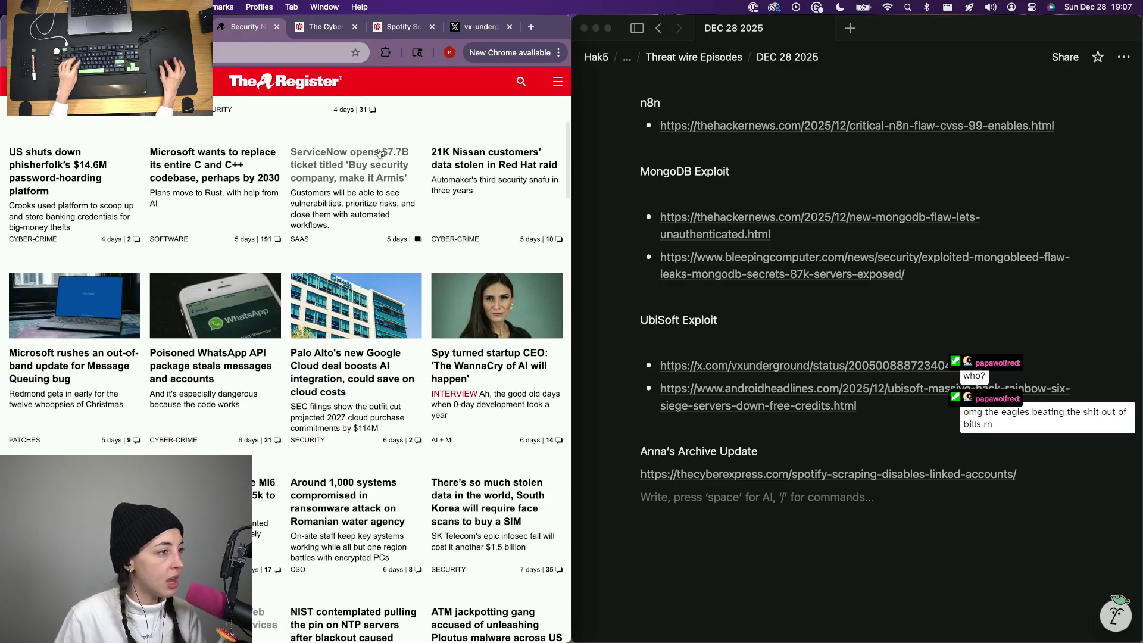
Open The Register's ServiceNow-buys-Armis article in a new tab and switch to it.
super+click(366, 175)
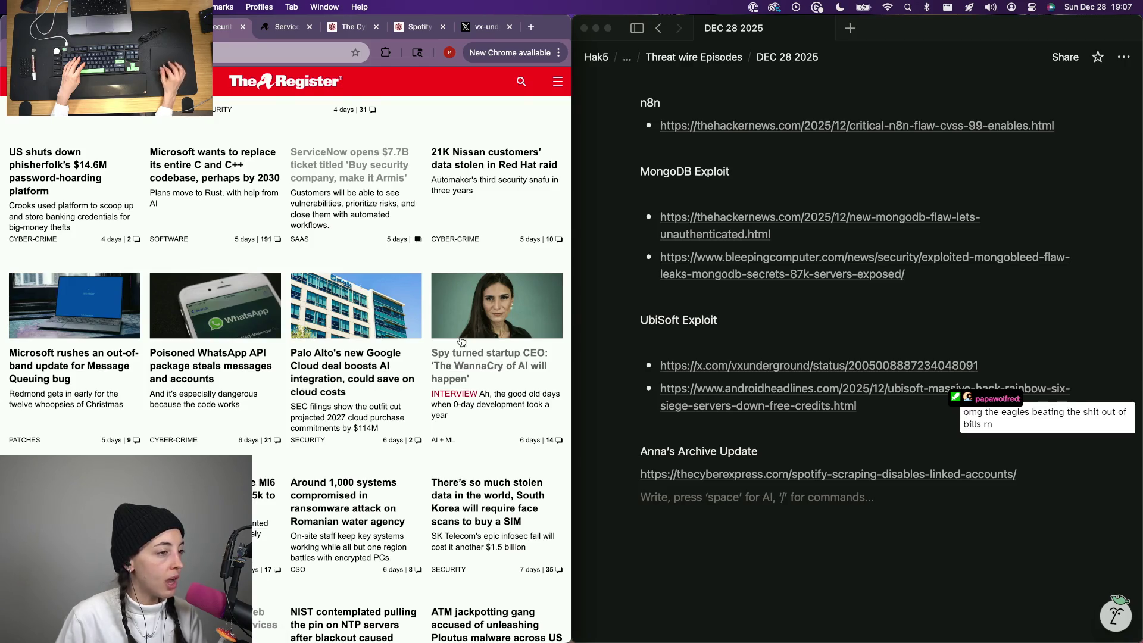
scroll(421, 322, down, 3)
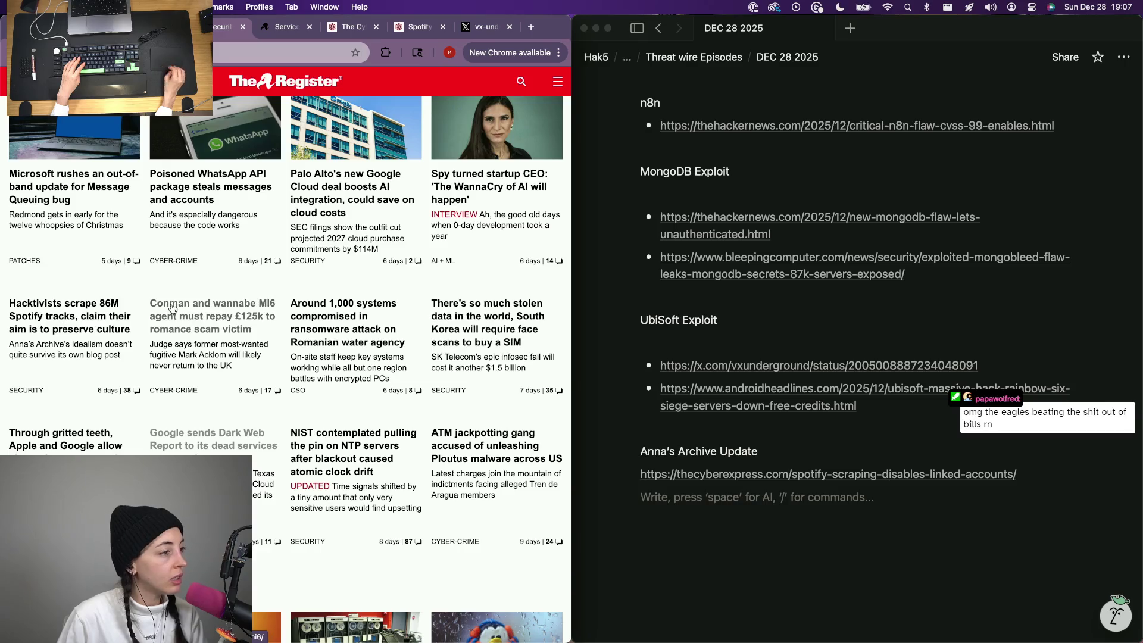
key(super+w)
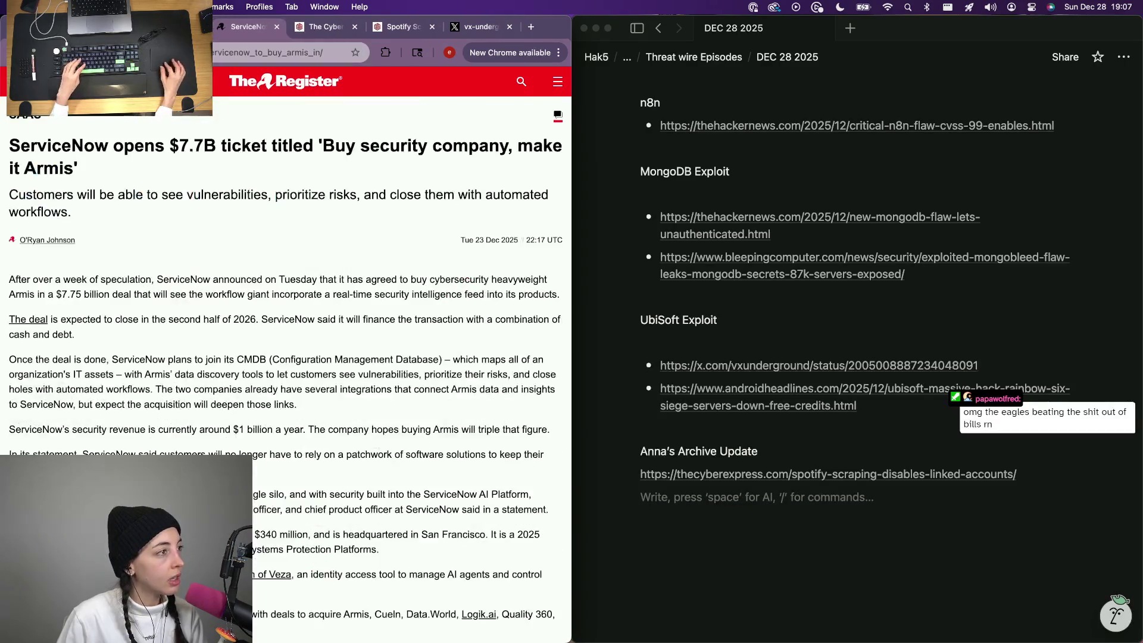
Return to the Hacker News listing, load the next older pages, and widen Chrome over the notes.
key(ctrl+shift+Tab)
key(super+bracketleft)
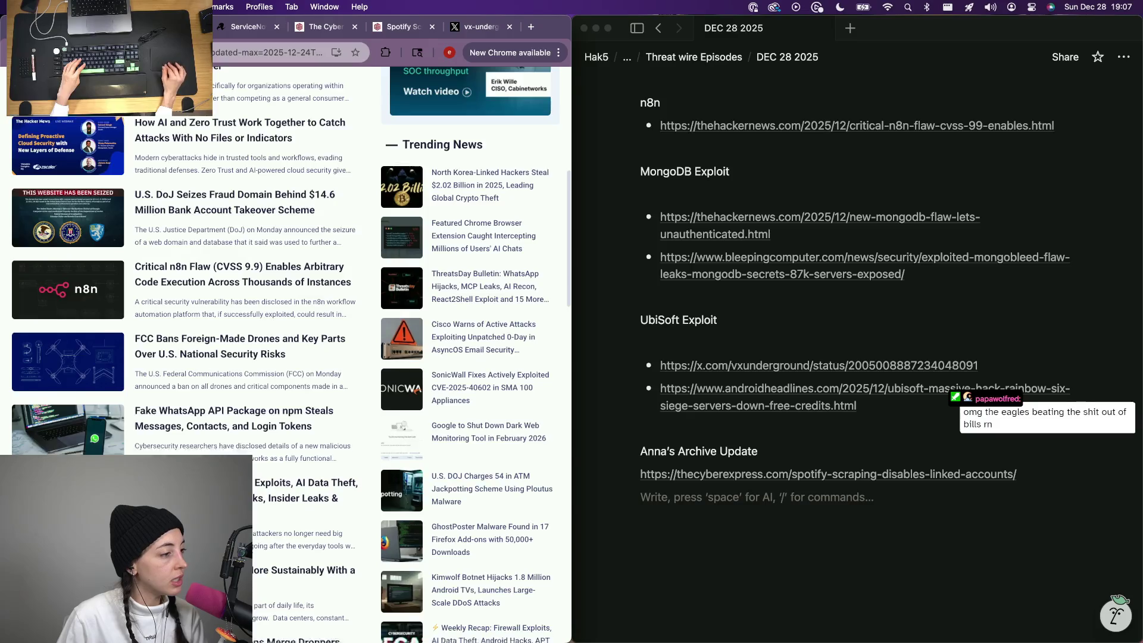
scroll(286, 357, down, 3)
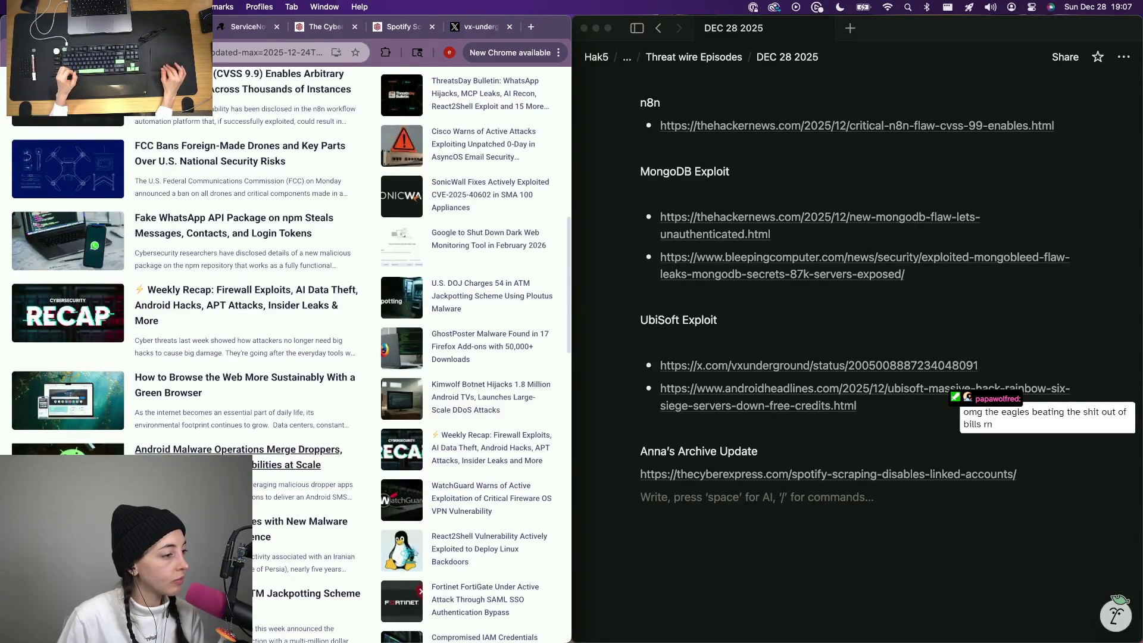
scroll(286, 357, down, 2)
scroll(286, 358, down, 1)
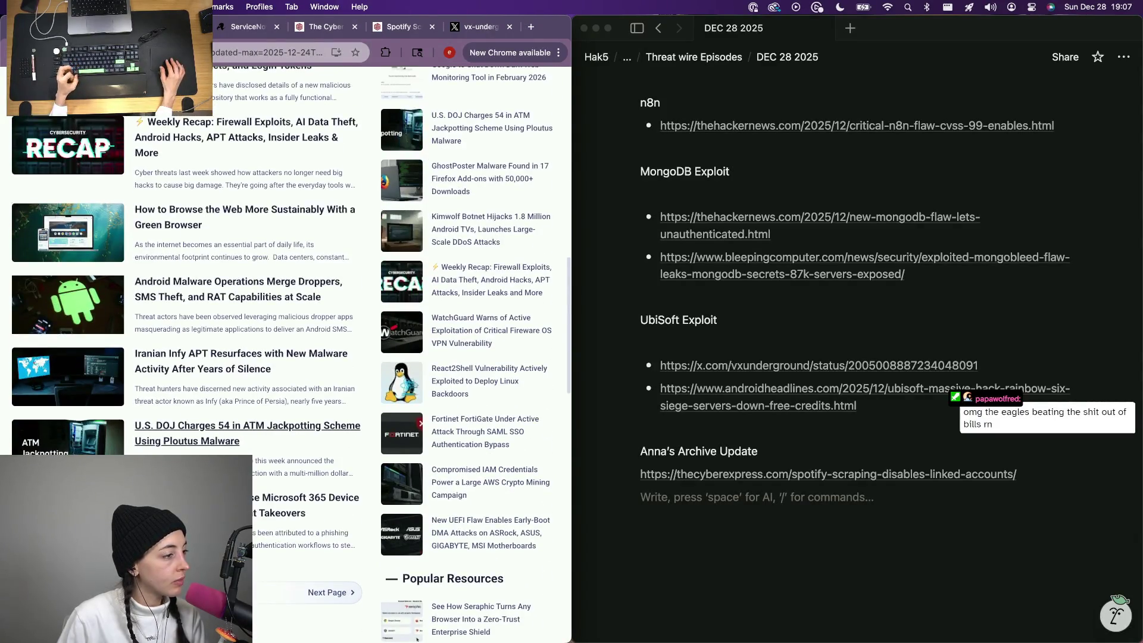
click(331, 593)
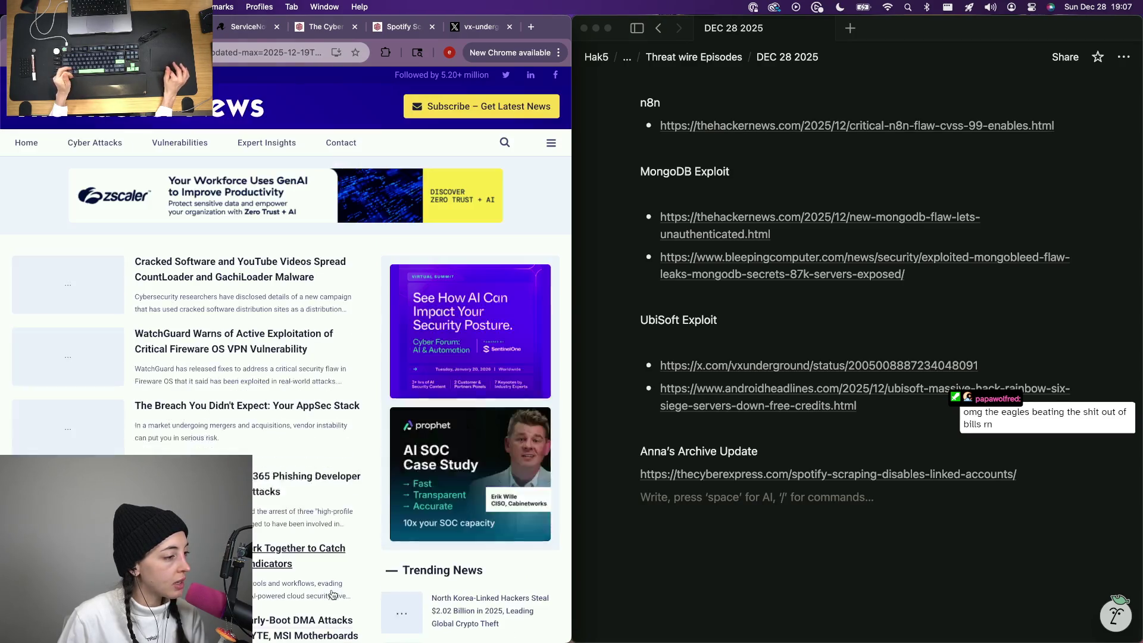
scroll(192, 363, down, 1)
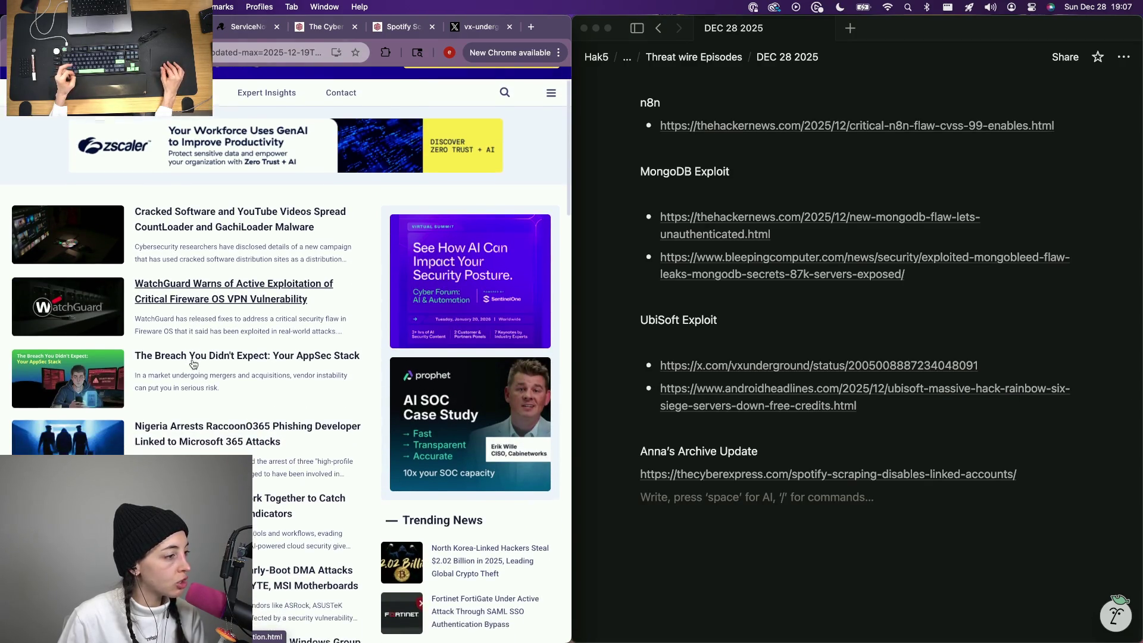
scroll(179, 402, down, 3)
scroll(175, 435, down, 1)
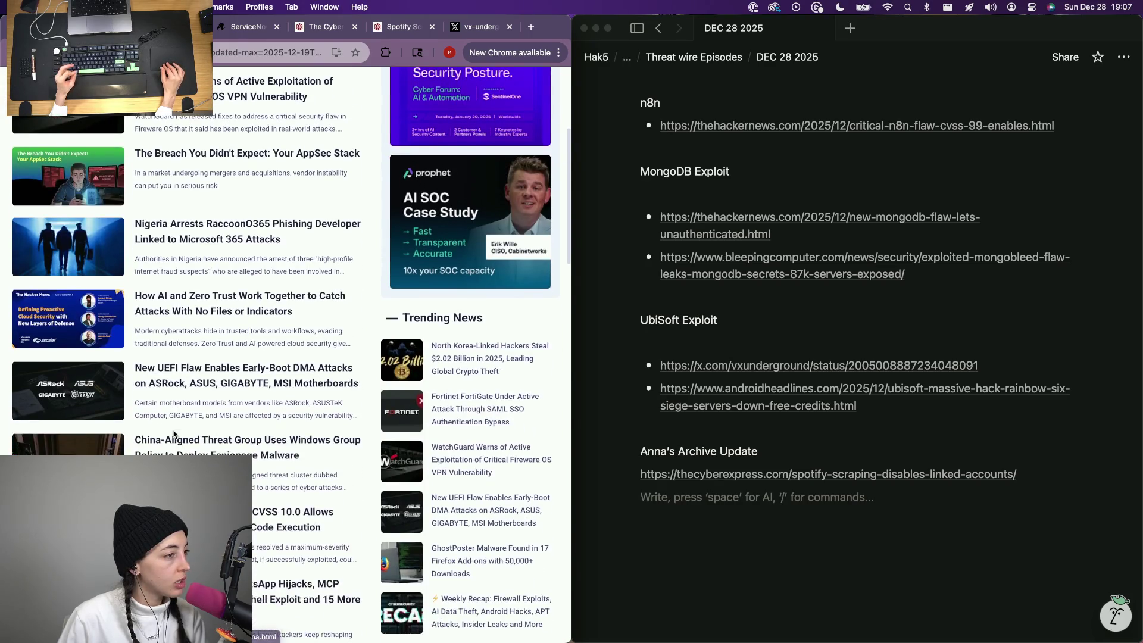
scroll(174, 435, down, 3)
scroll(174, 436, down, 3)
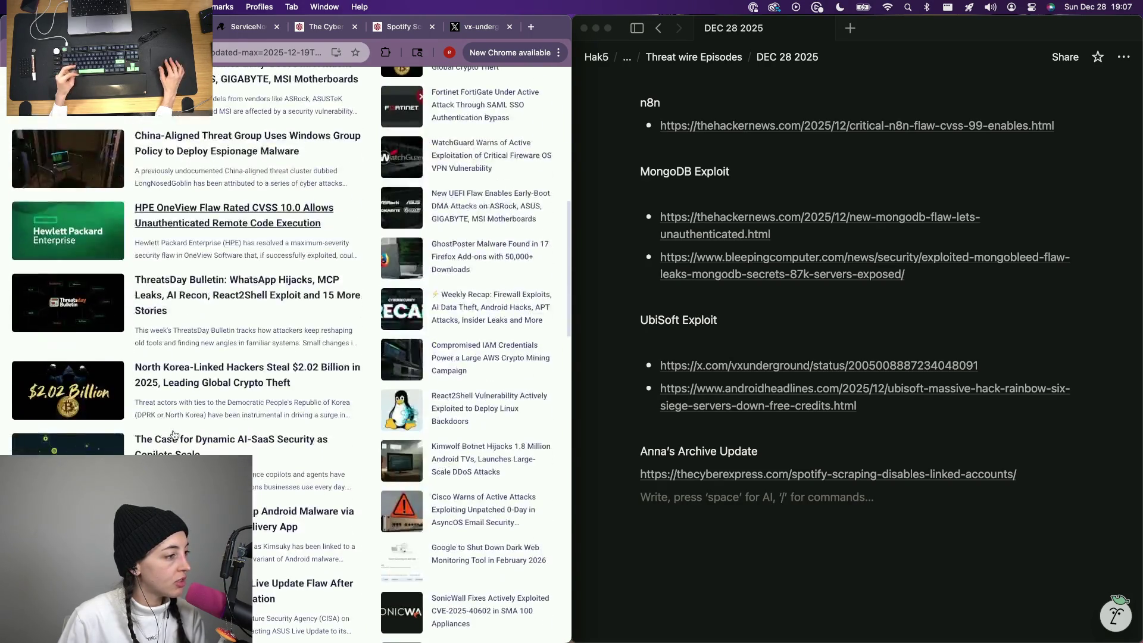
scroll(174, 435, down, 2)
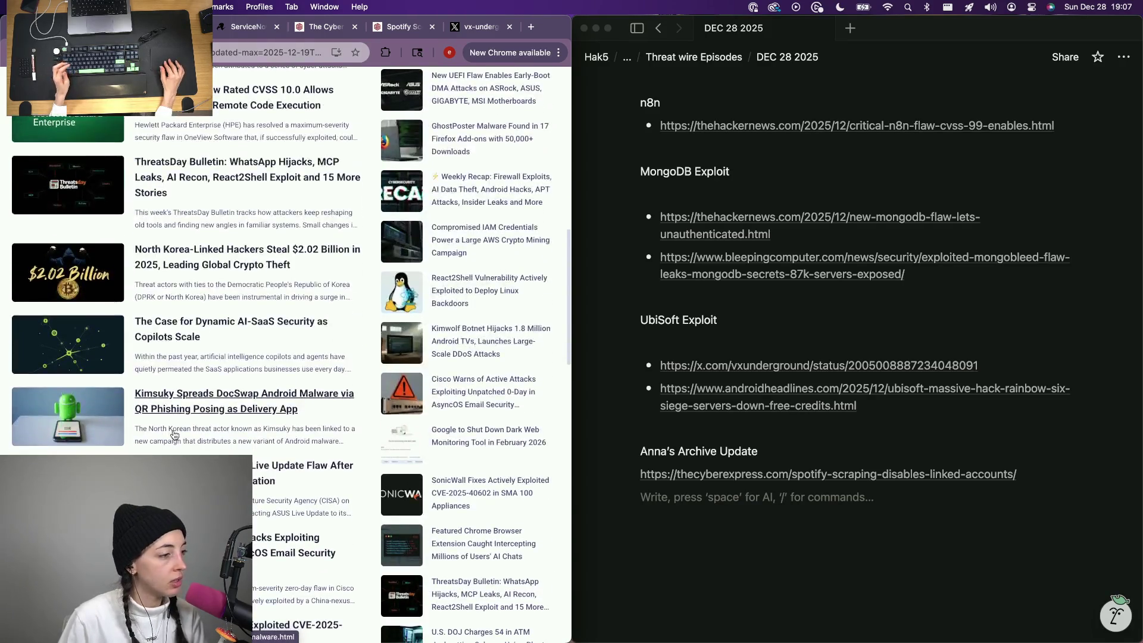
scroll(175, 435, down, 1)
scroll(174, 434, down, 1)
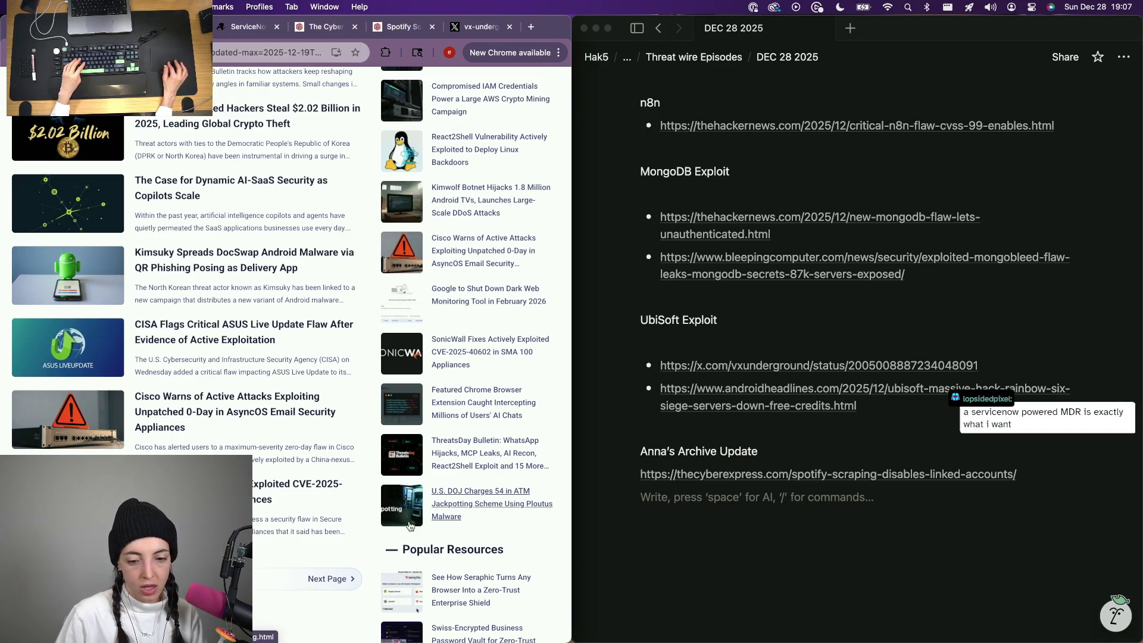
click(329, 580)
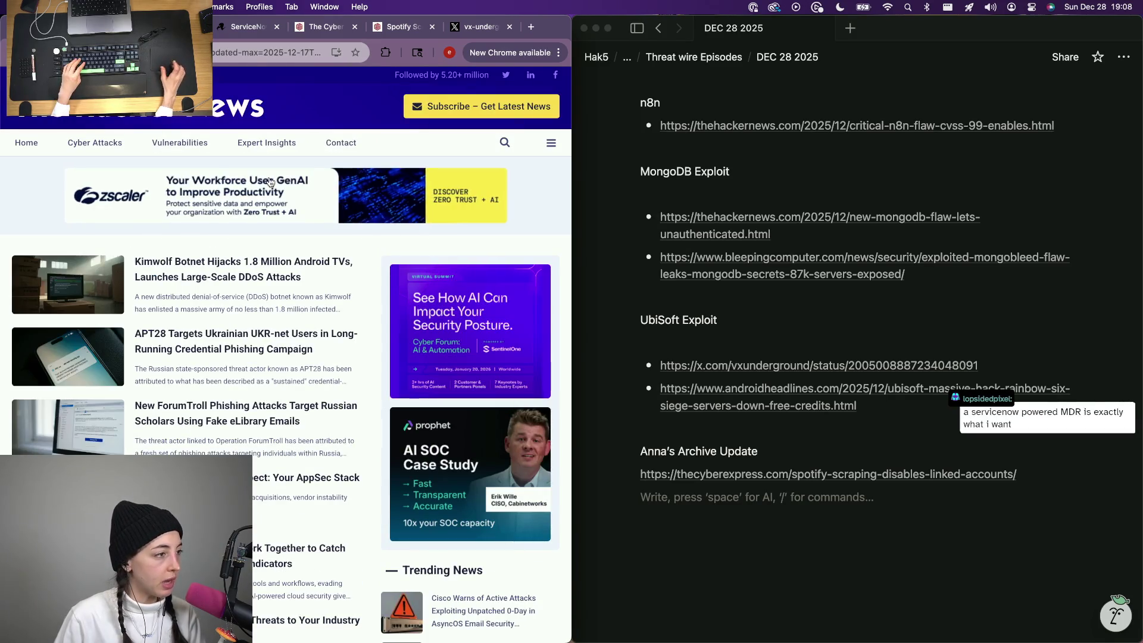
scroll(293, 432, down, 2)
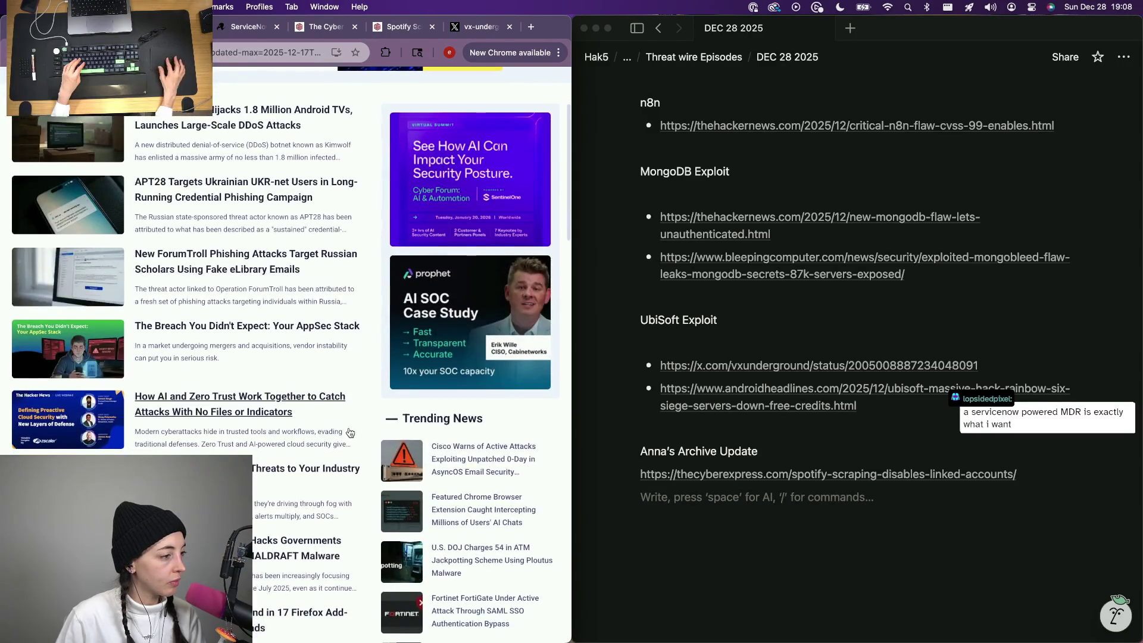
scroll(268, 438, down, 2)
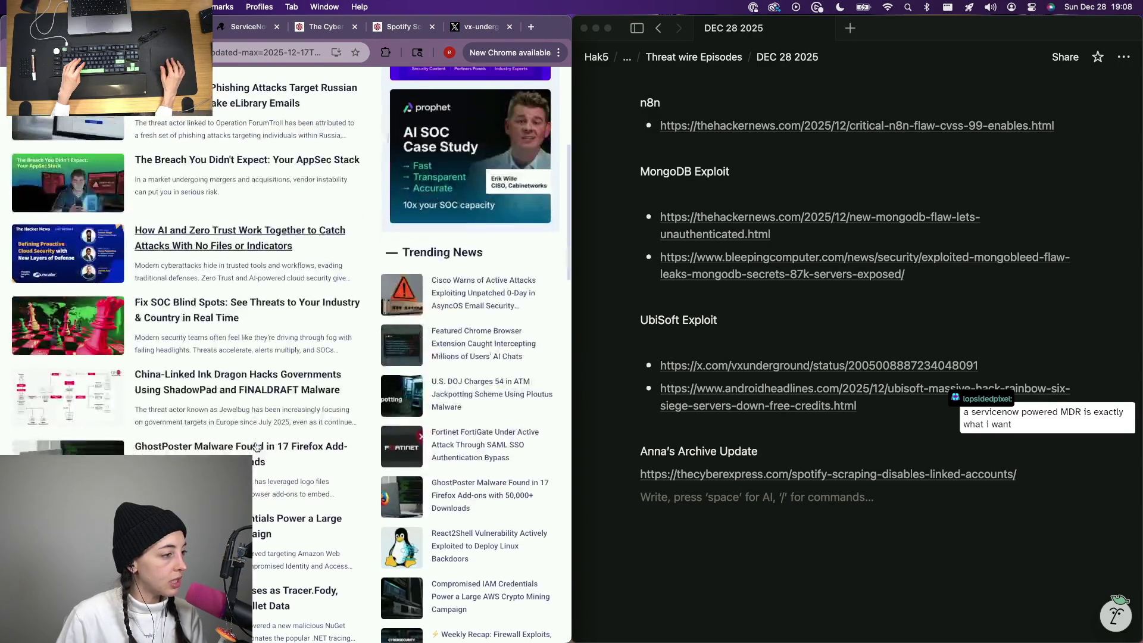
mouse_move(574, 307)
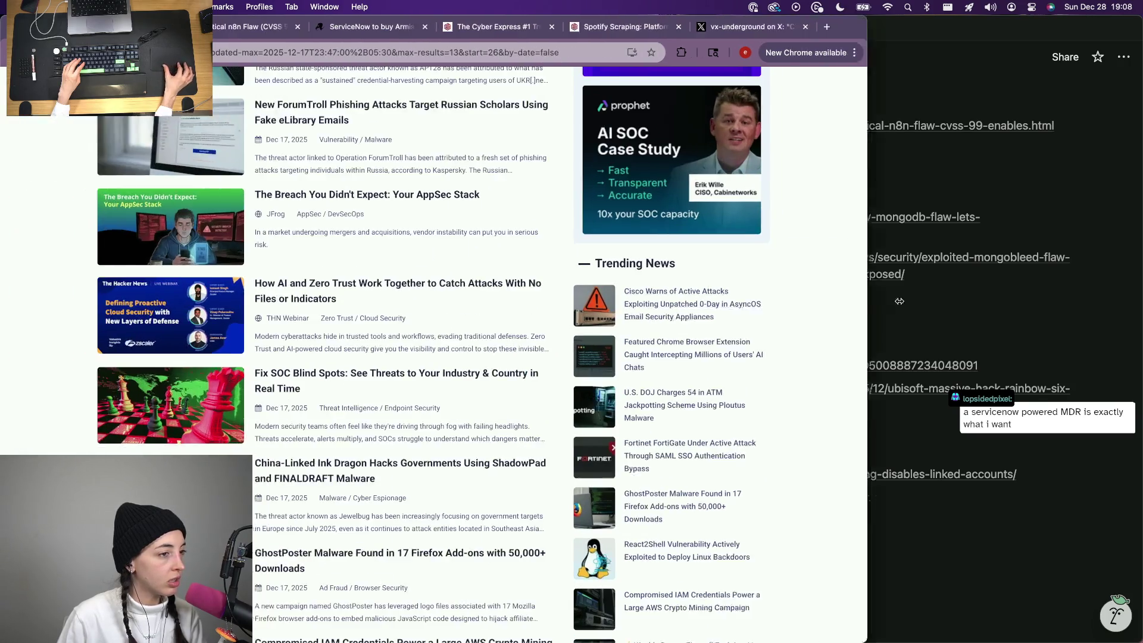
drag(572, 307, 904, 307)
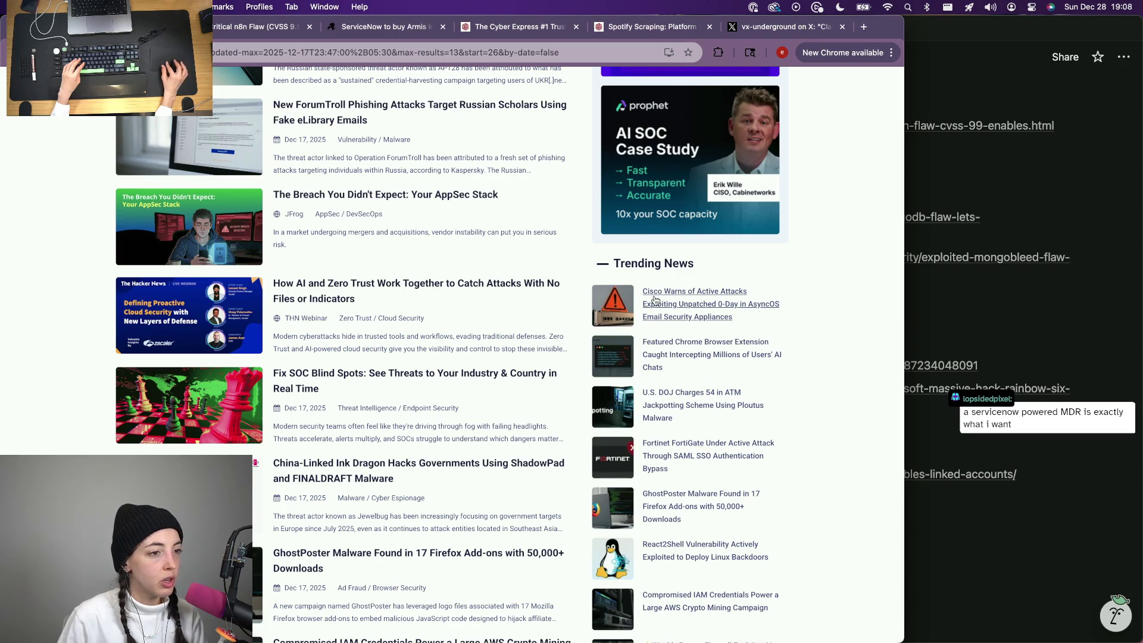
scroll(696, 322, down, 1)
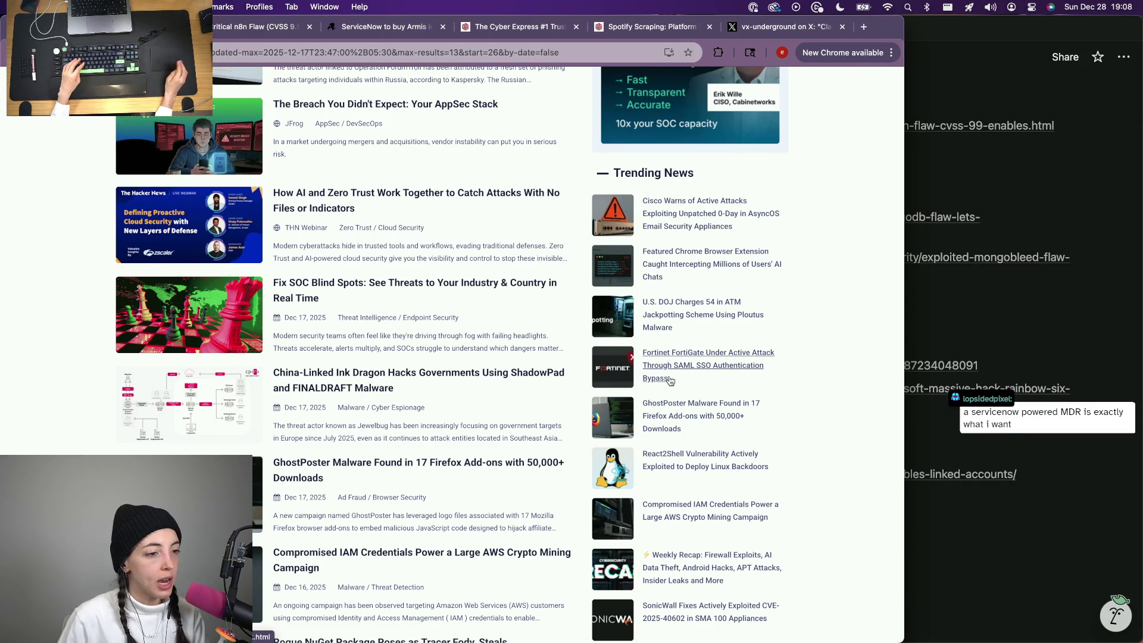
scroll(670, 381, down, 1)
scroll(684, 375, down, 2)
scroll(689, 346, down, 3)
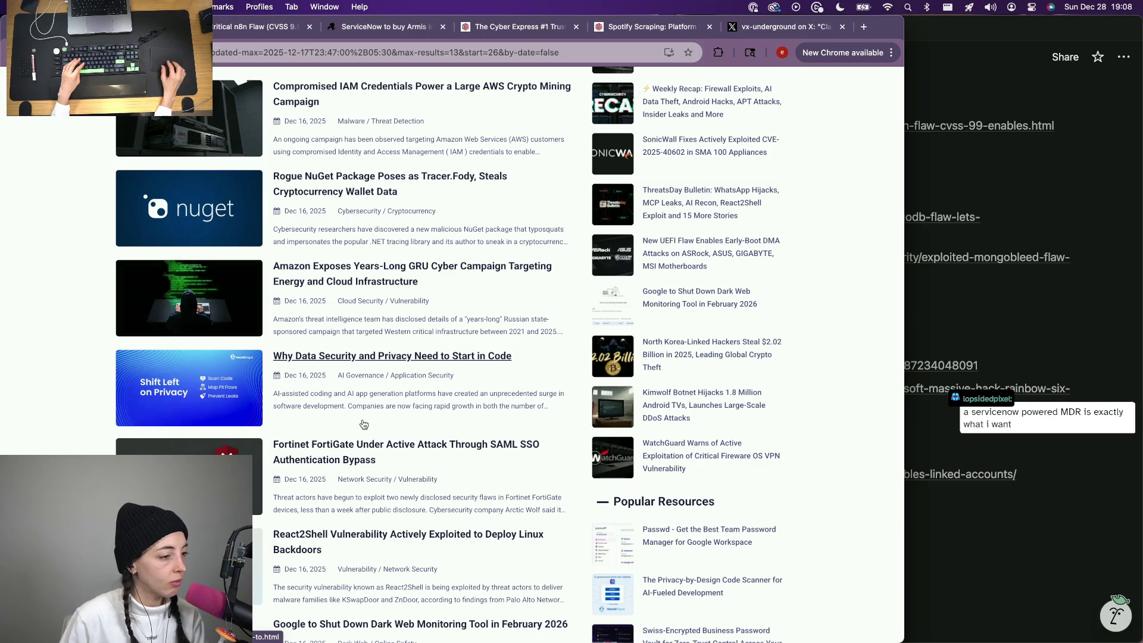
scroll(362, 429, down, 2)
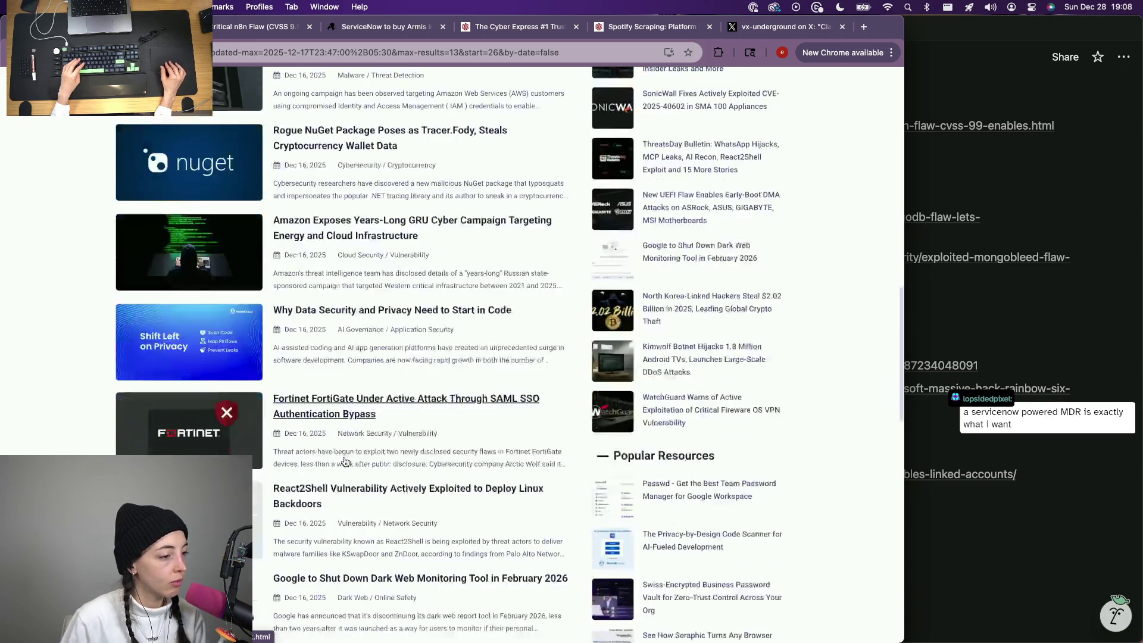
scroll(346, 462, up, 15)
scroll(345, 462, down, 1)
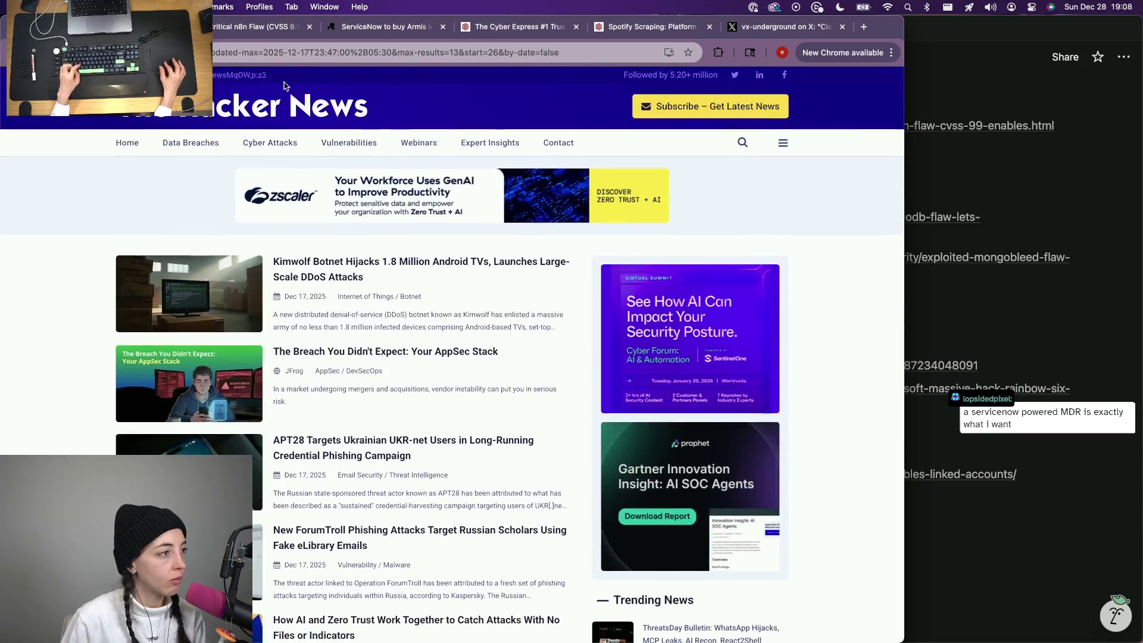
Copy the LangChain vulnerability article's URL and paste it under a new AI Security heading in the notes.
click(164, 120)
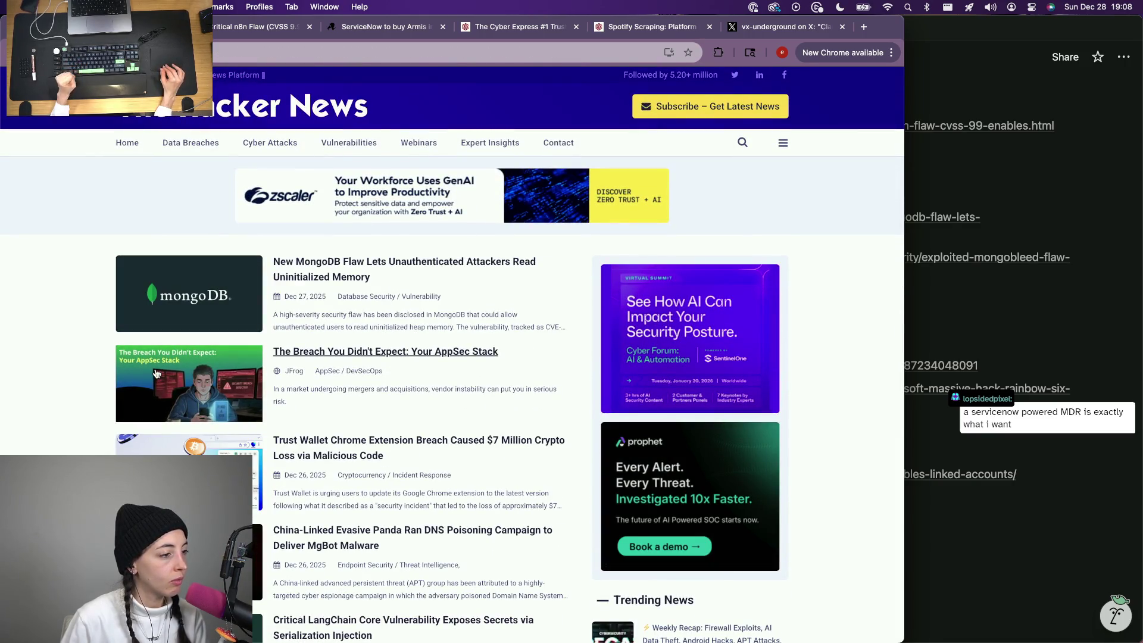
scroll(156, 374, down, 3)
scroll(391, 331, down, 3)
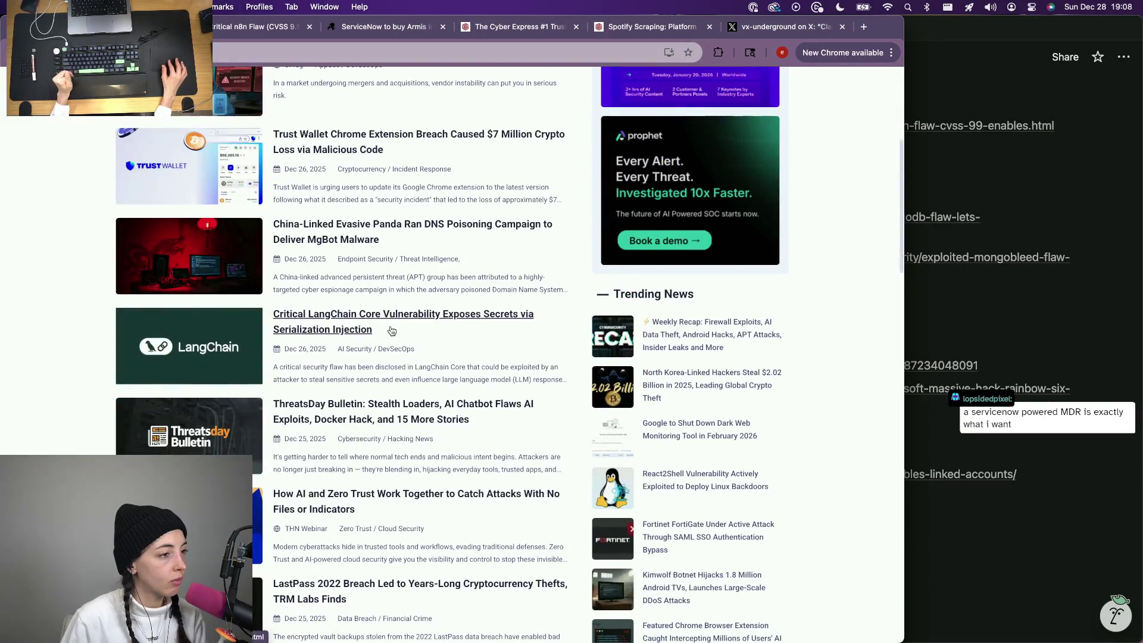
click(332, 318)
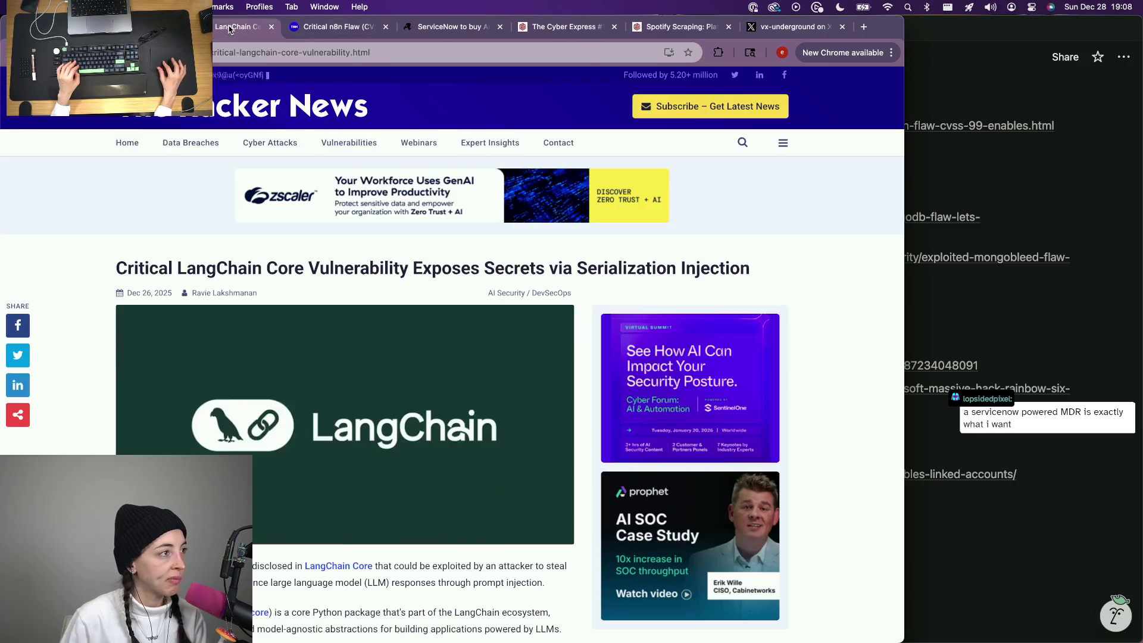
key(super+l)
click(1090, 544)
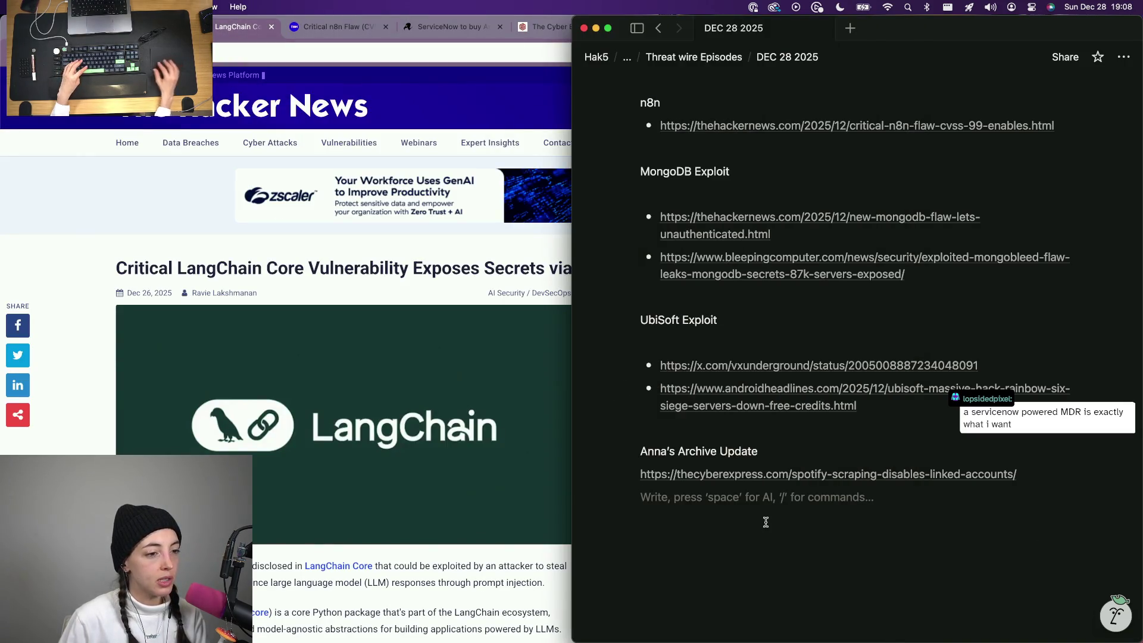
key(Return)
key(Return)
key(Return)
text(A)
key(BackSpace)
text(AI Security)
key(Return)
text(-)
text(https://thehackernews.com/2025/12/critical-langchain-core-vulnerability.html)
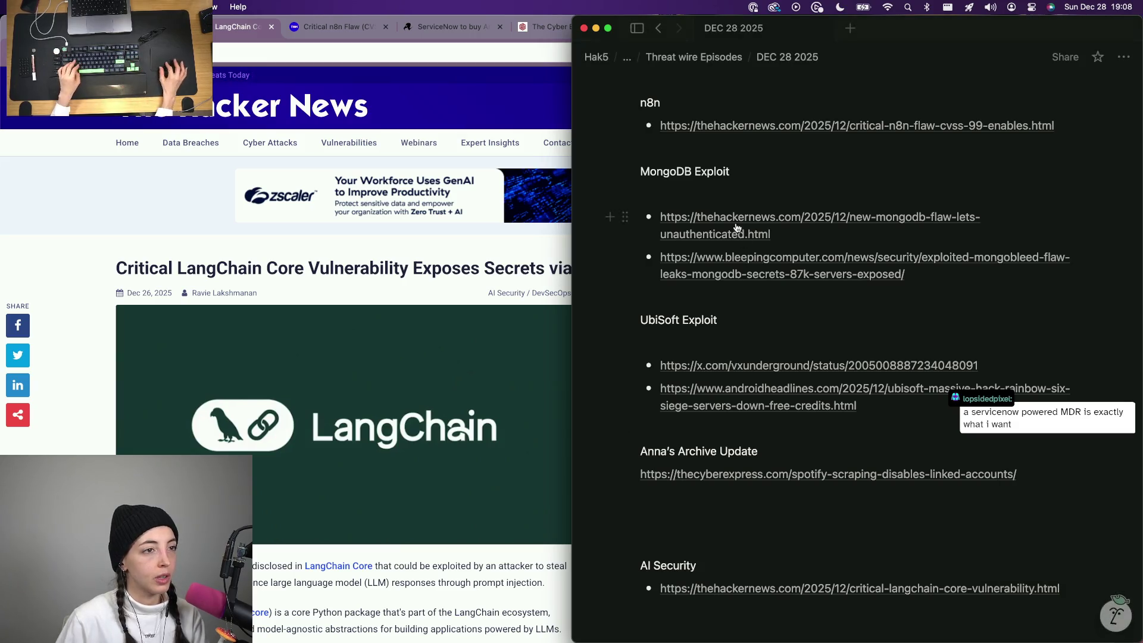
drag(727, 145, 630, 157)
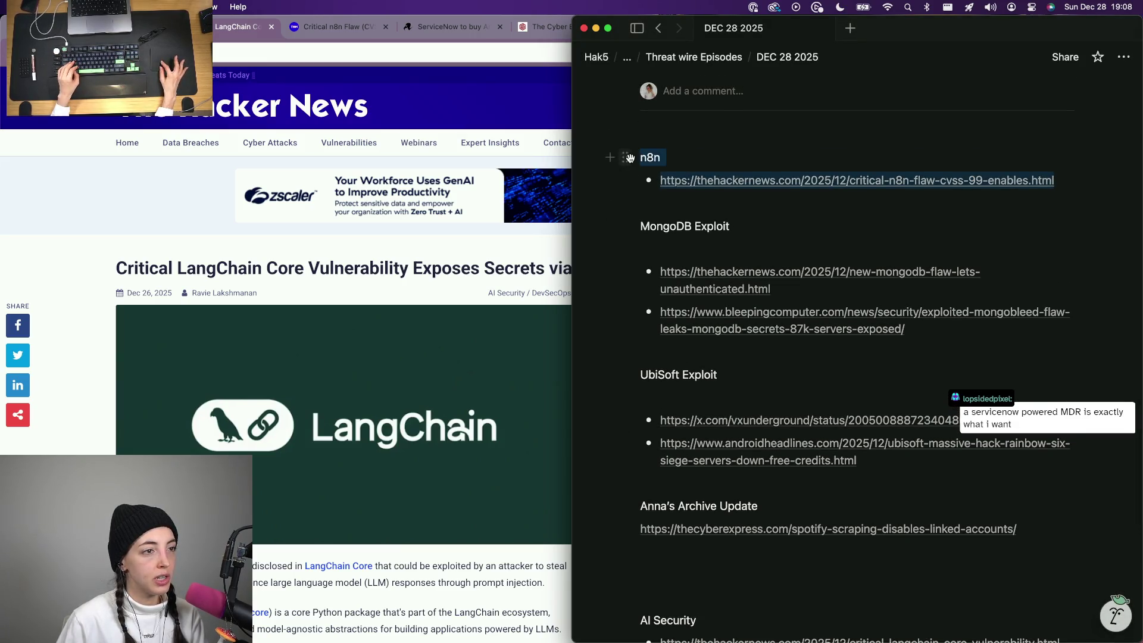
Move the n8n link beneath the LangChain link, drop its old heading, and close the LangChain tab.
key(super+x)
scroll(682, 358, down, 3)
click(682, 488)
key(super+v)
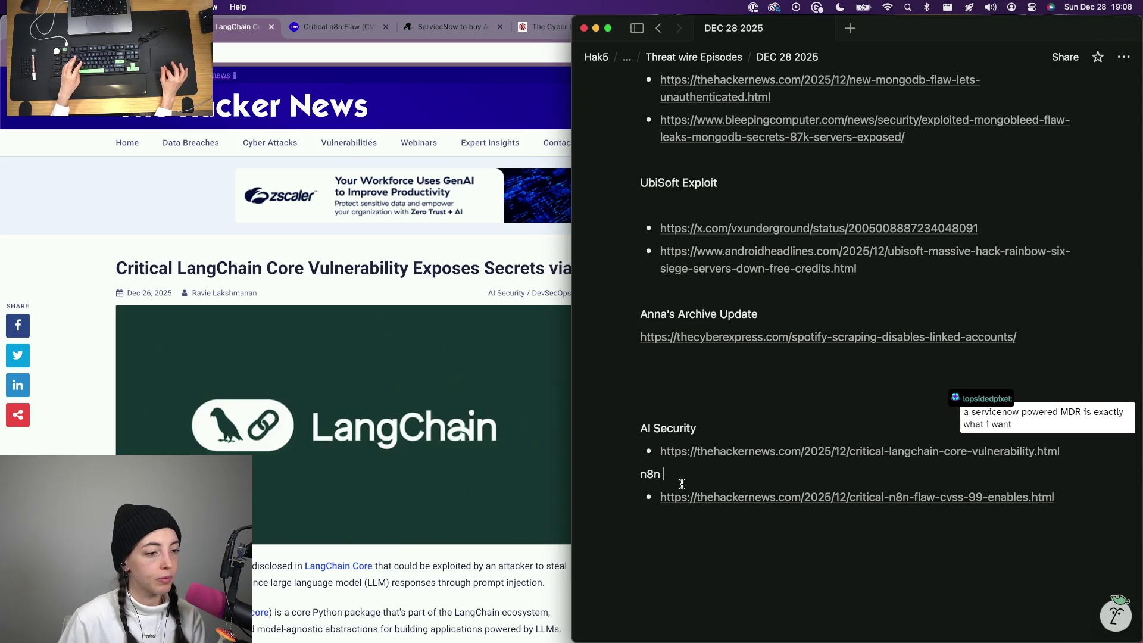
key(BackSpace)
key(BackSpace)
key(BackSpace)
key(BackSpace)
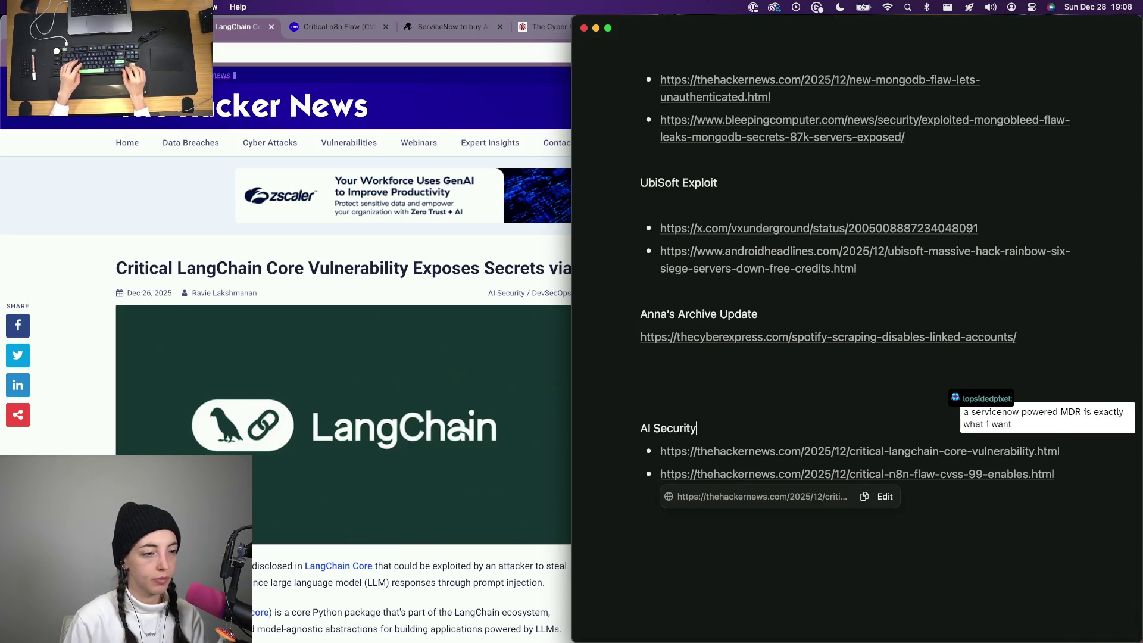
text(Two)
click(429, 375)
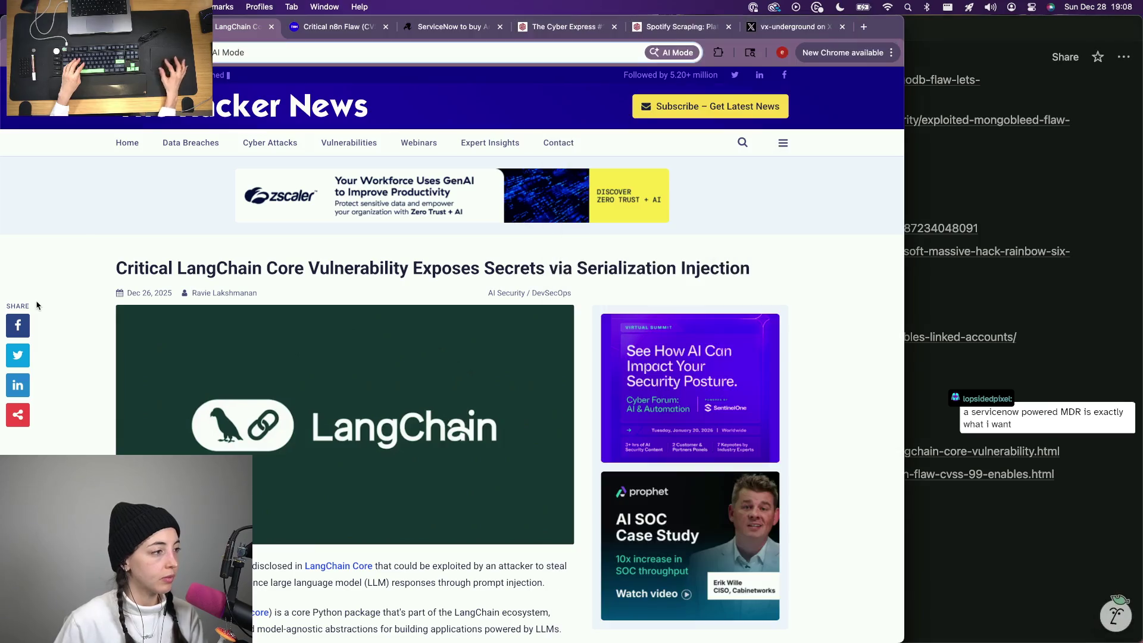
scroll(397, 300, down, 10)
key(super+w)
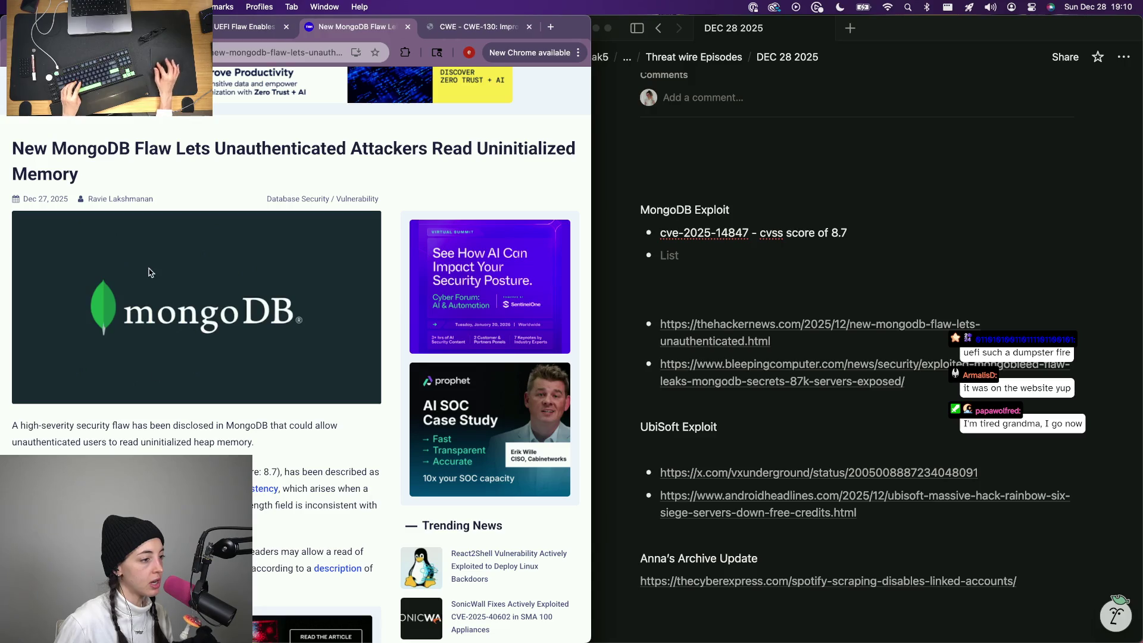
Read the CWE-130 extended description, then open the CVE-2025-14847 record link in a new tab.
click(466, 27)
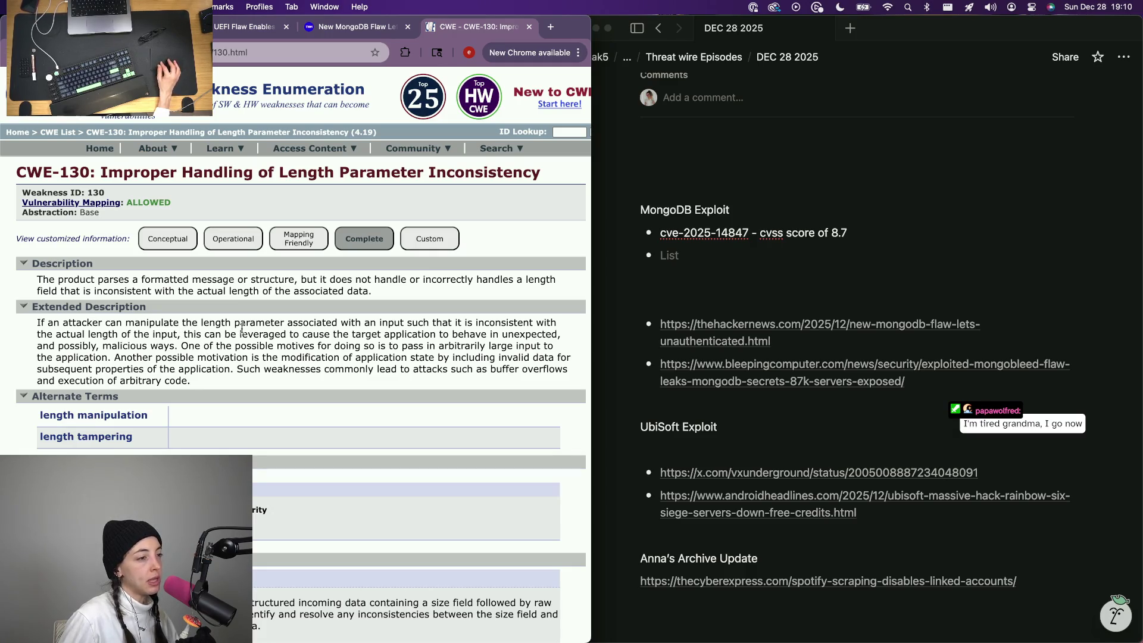
triple_click(340, 335)
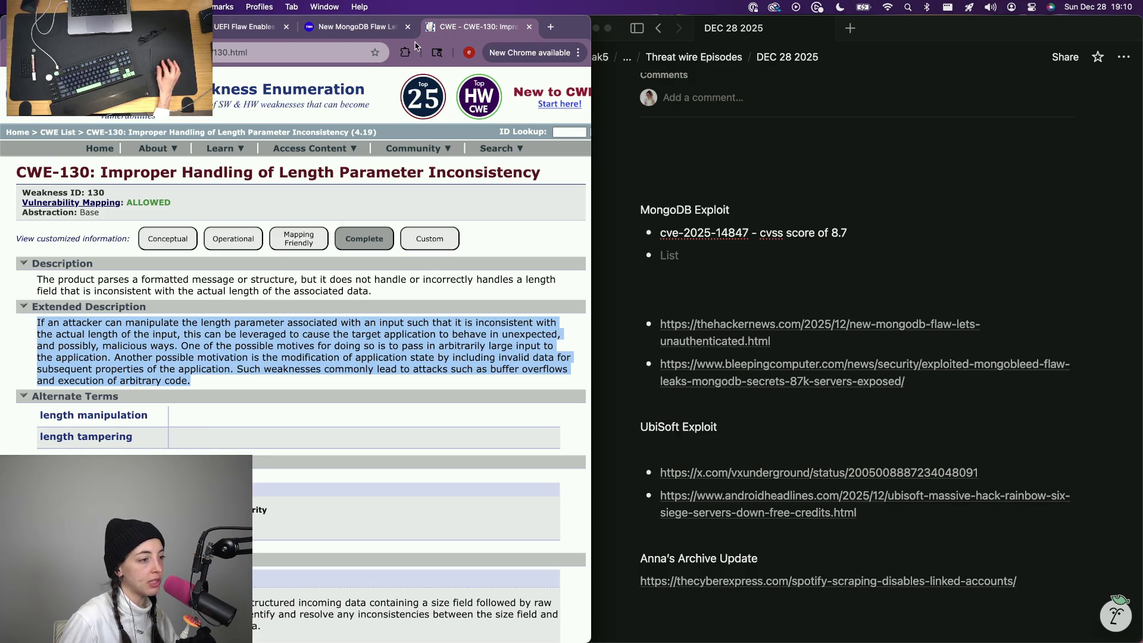
click(353, 28)
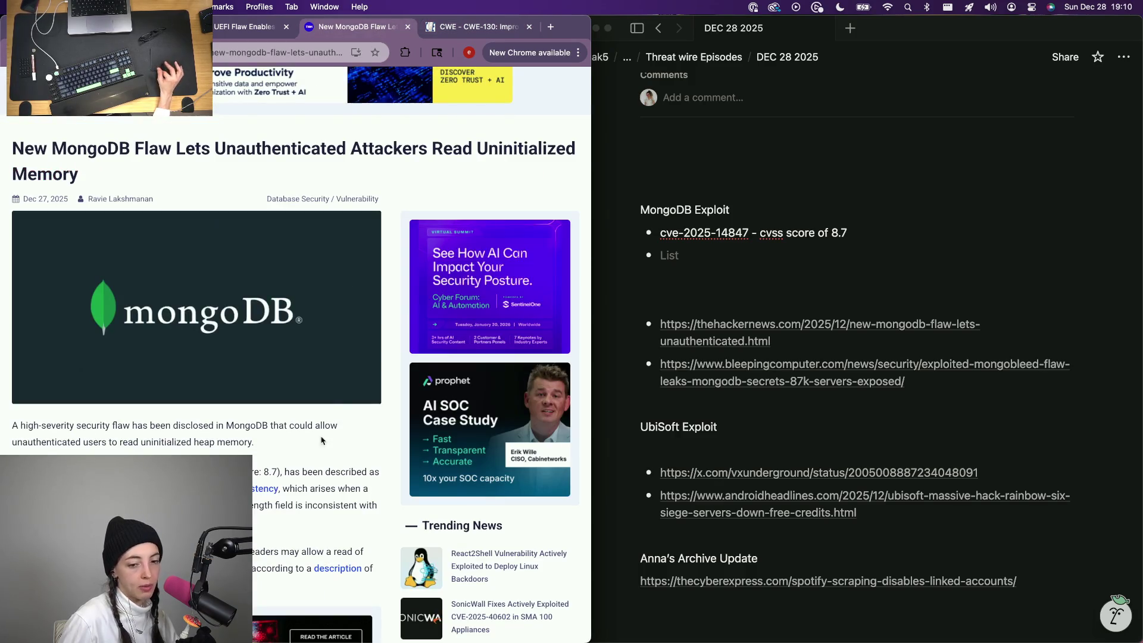
scroll(308, 456, down, 2)
scroll(307, 455, down, 2)
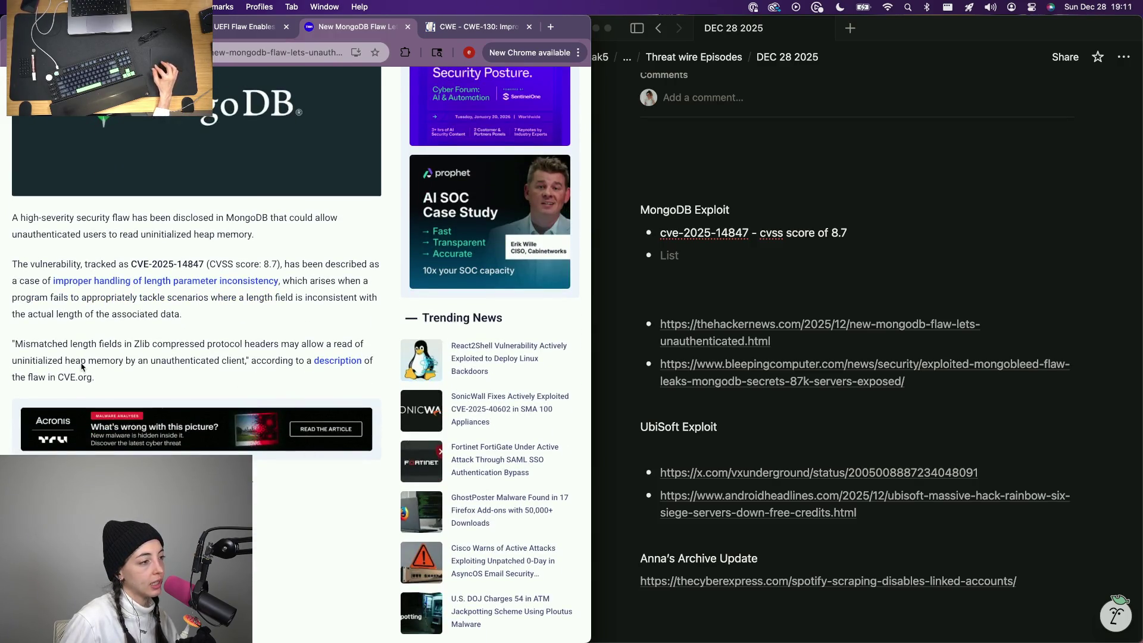
right_click(338, 365)
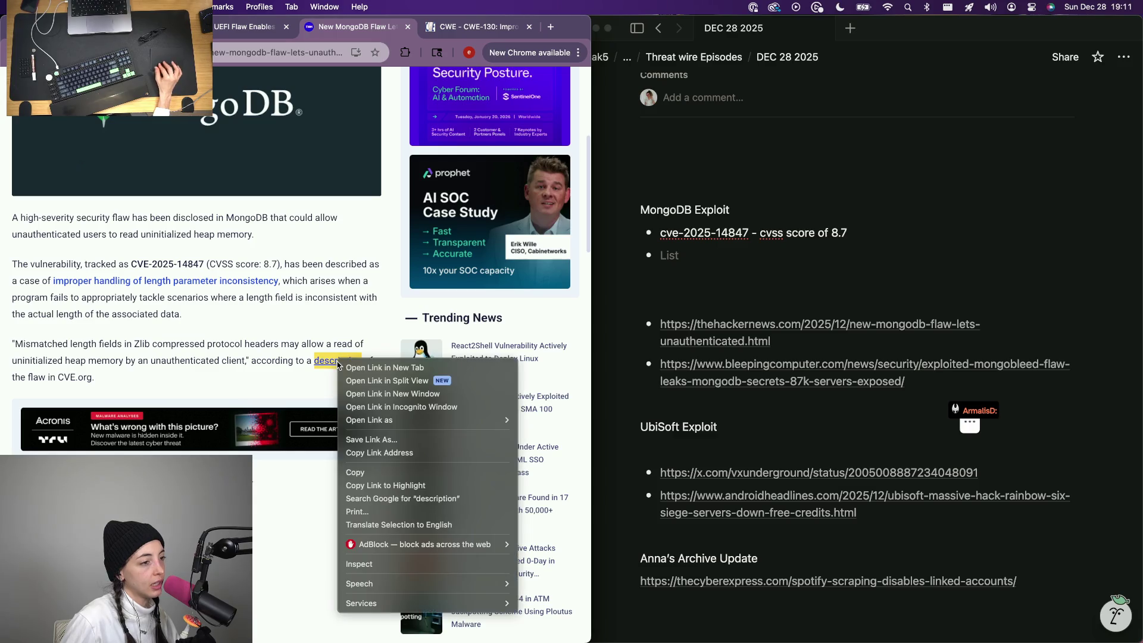
click(376, 366)
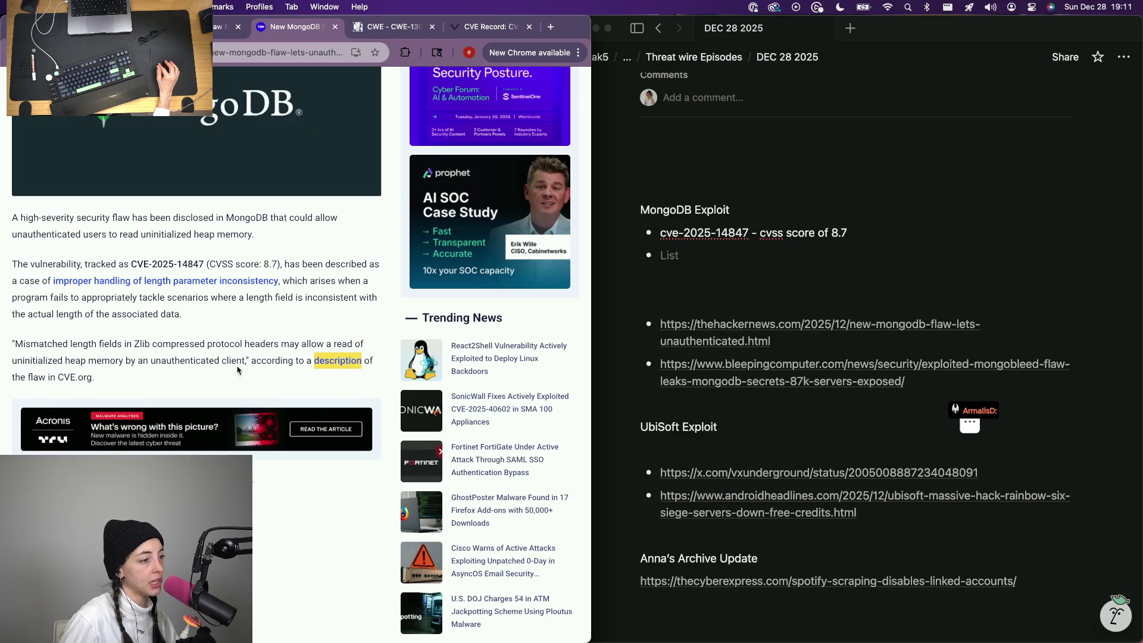
Close the CWE page, view the CVE-2025-14847 record and select its description sentence.
click(487, 26)
click(433, 26)
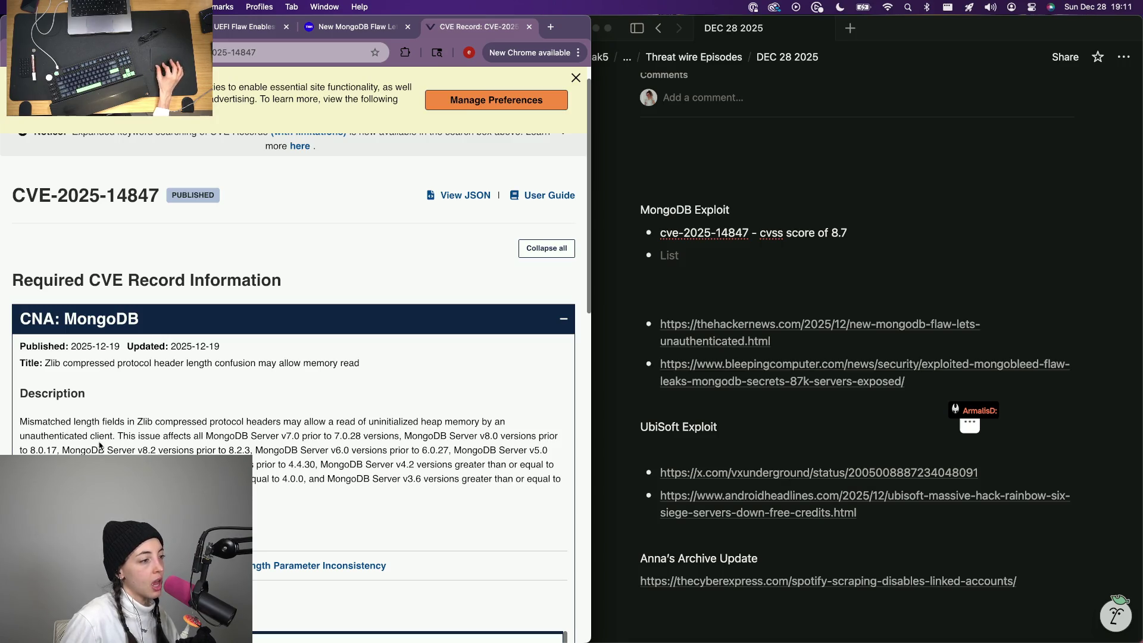
drag(115, 437, 5, 417)
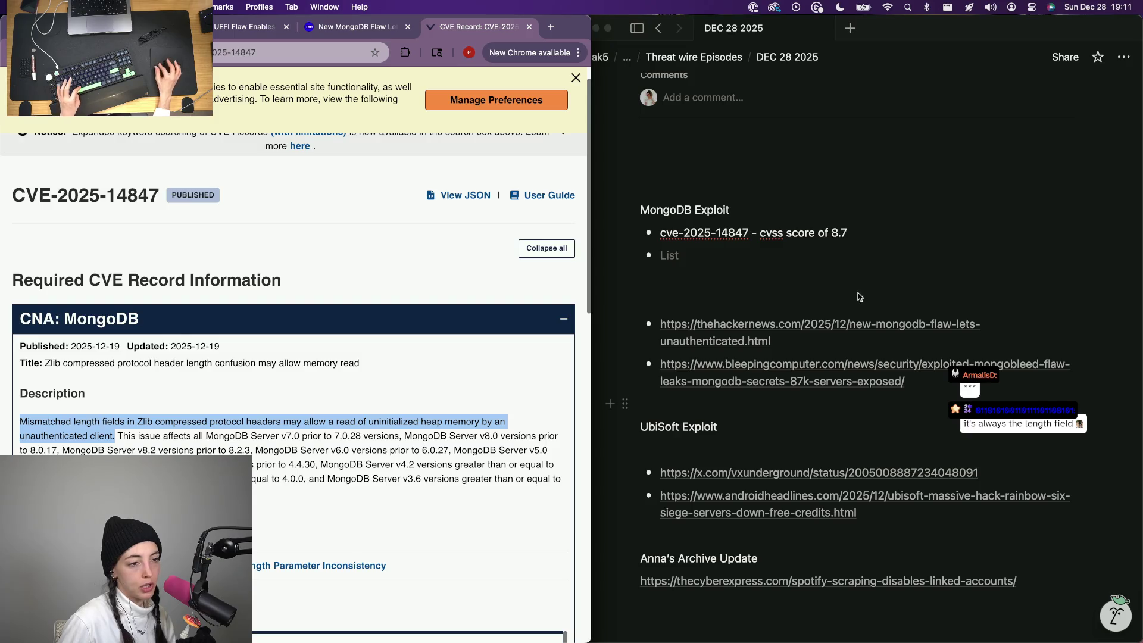
Paste the quoted CVE description and its cve.org link into the MongoDB bullet.
click(716, 390)
text(")
key(cmd+v)
text(")
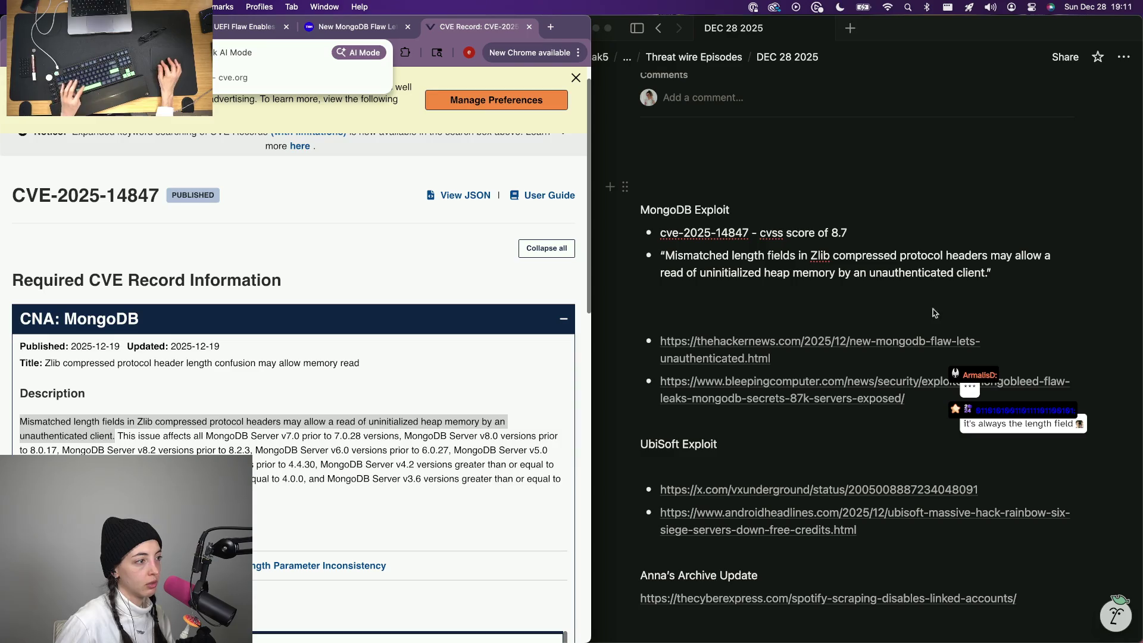
click(1026, 287)
text(- v)
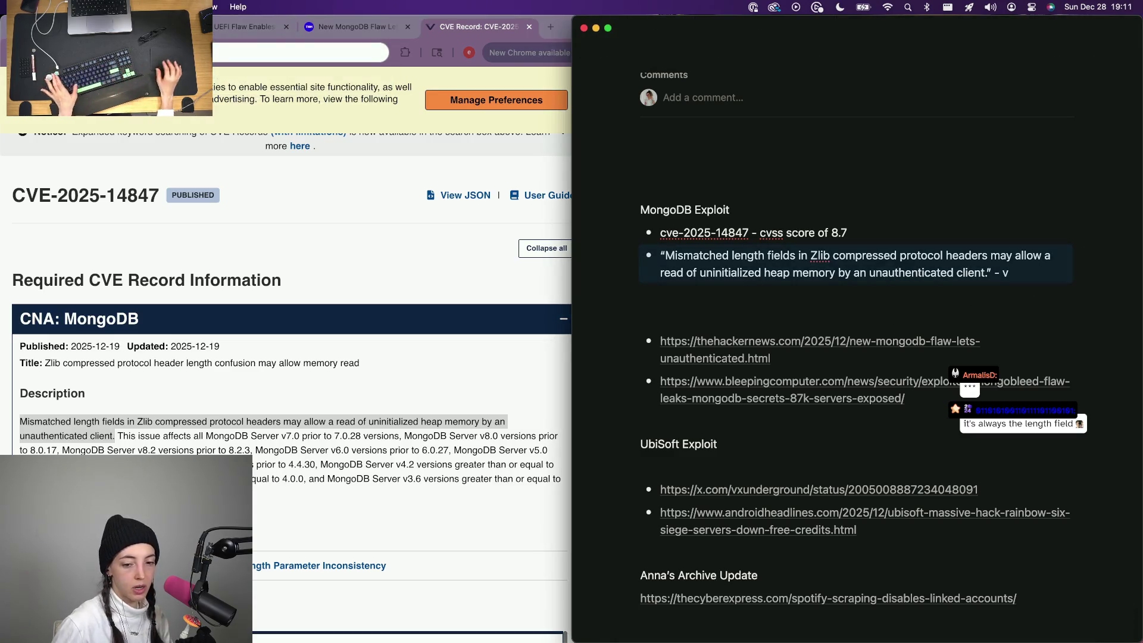
key(BackSpace)
key(super+v)
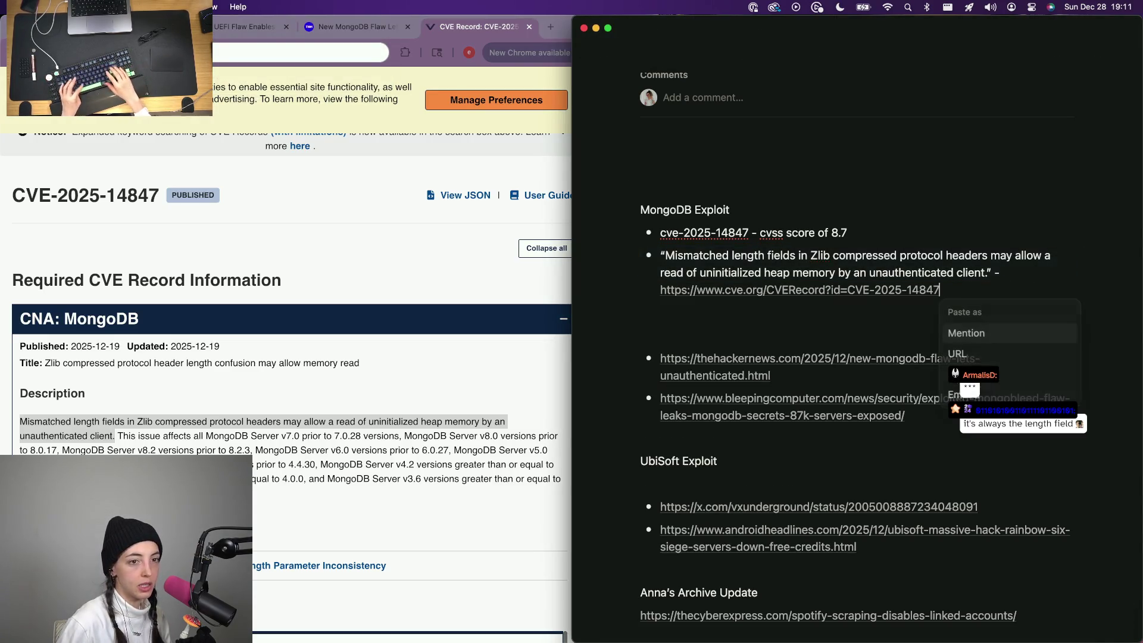
key(Return)
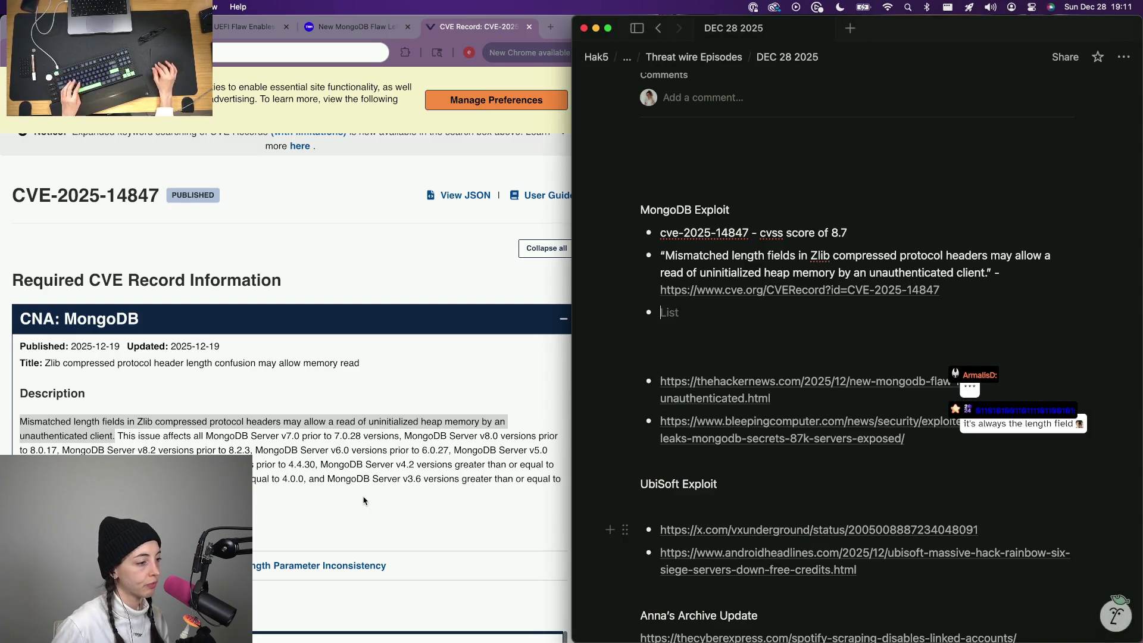
scroll(364, 500, down, 5)
scroll(364, 500, down, 2)
scroll(363, 504, down, 3)
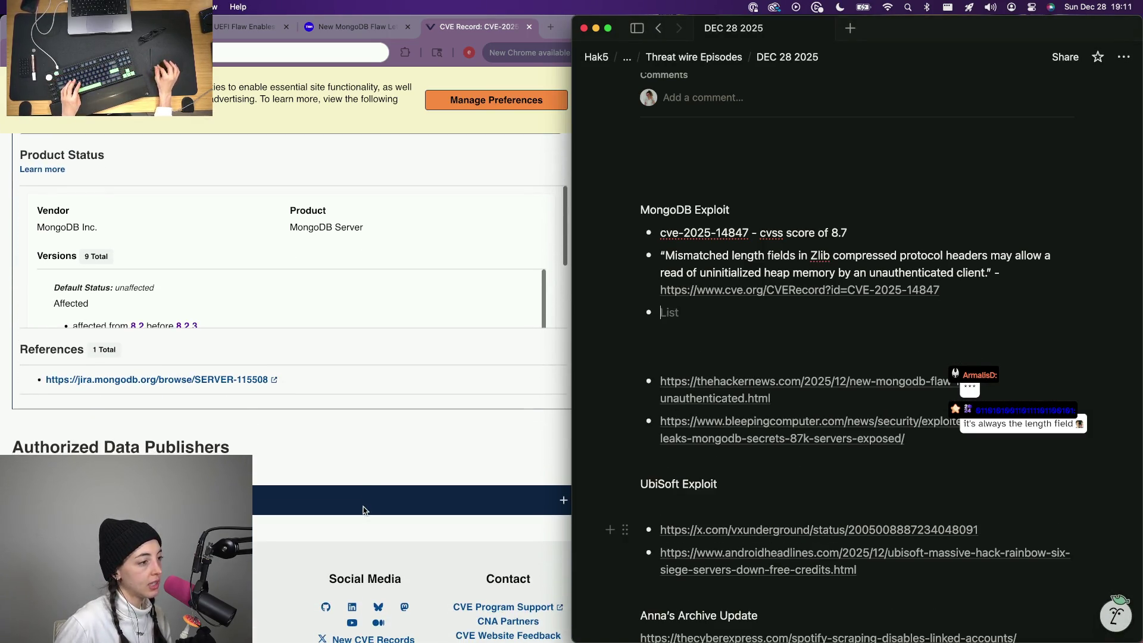
Check the MongoDB issue report and add bullets on the client-side exploit and disabling zlib compression.
click(215, 381)
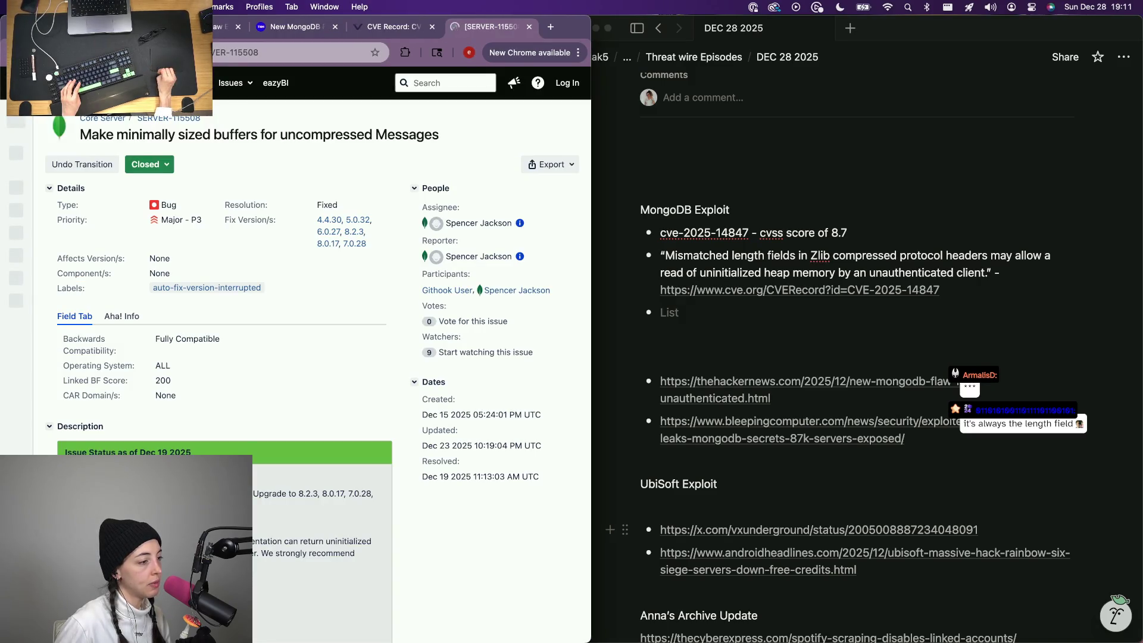
scroll(198, 252, down, 3)
scroll(198, 253, down, 2)
click(694, 315)
text(client )
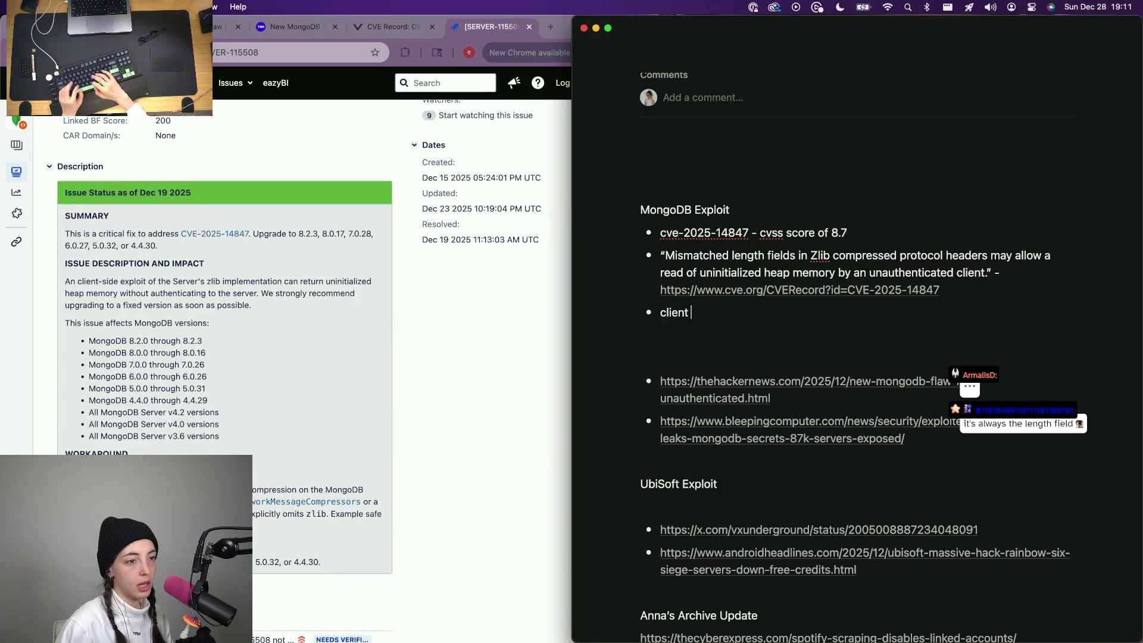
text(side exploit)
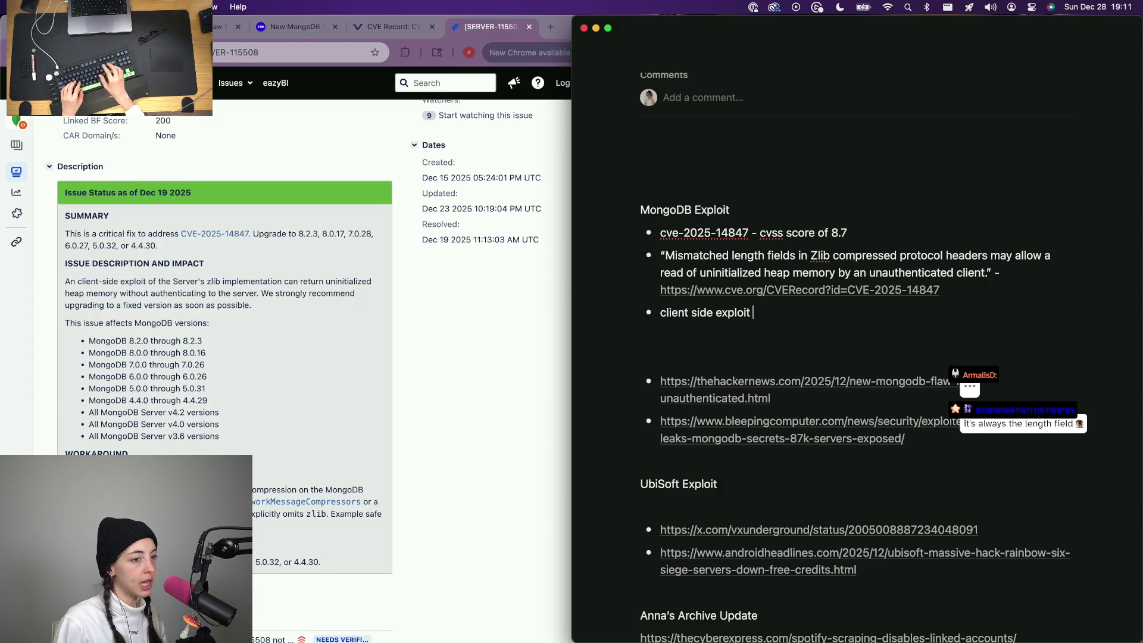
key(Return)
text(if you cant upgrade immedately, disable zlib compression on mongo db server)
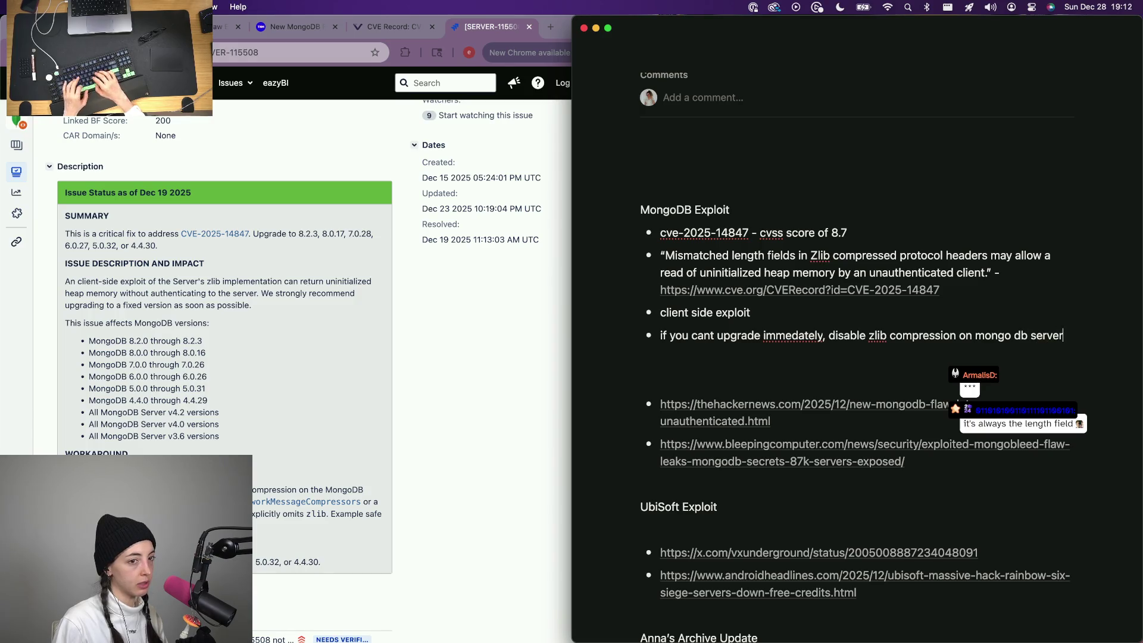
key(Return)
scroll(172, 426, down, 5)
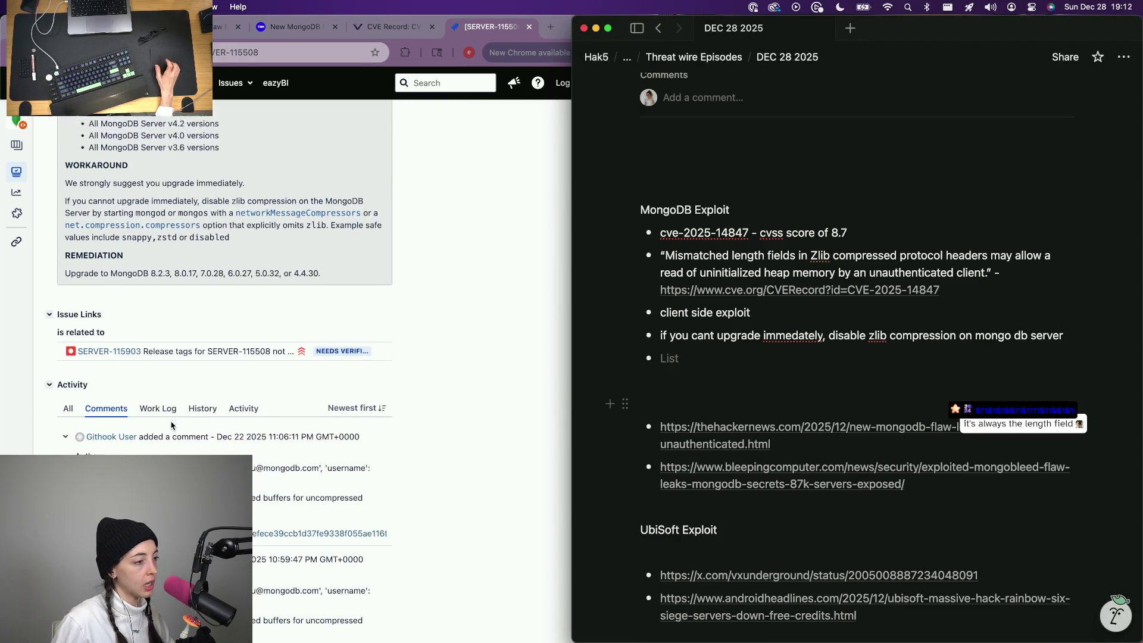
scroll(173, 426, down, 3)
scroll(173, 425, down, 3)
scroll(173, 425, down, 3)
scroll(172, 426, down, 3)
scroll(173, 426, down, 3)
scroll(173, 425, up, 15)
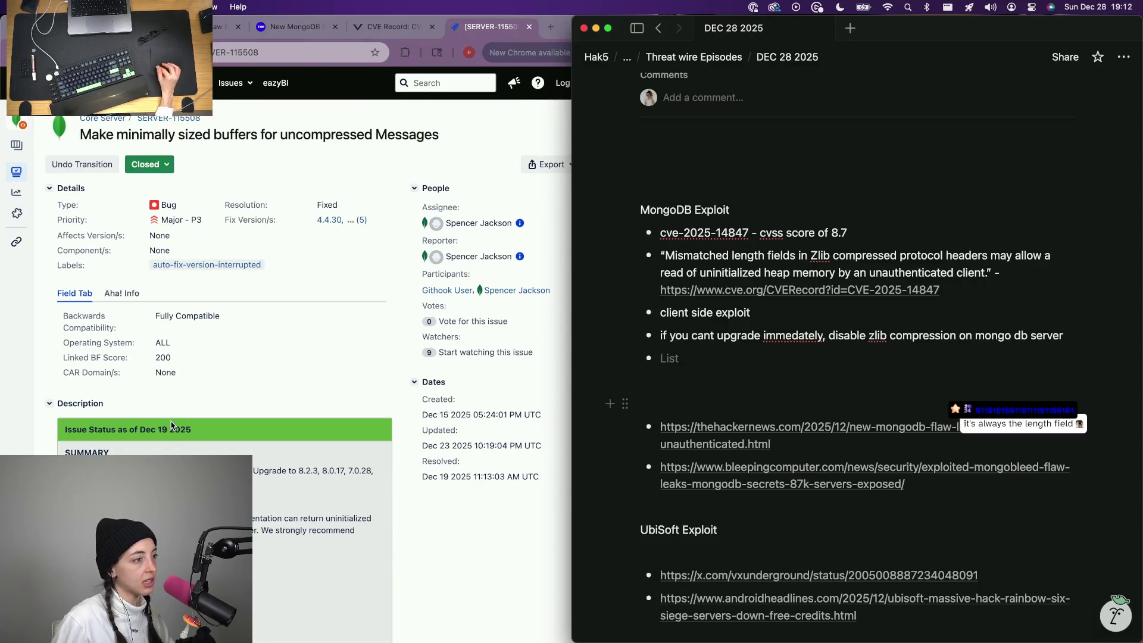
Select 'heap memory' in issue SERVER-115508's impact text and search the web for it.
click(125, 296)
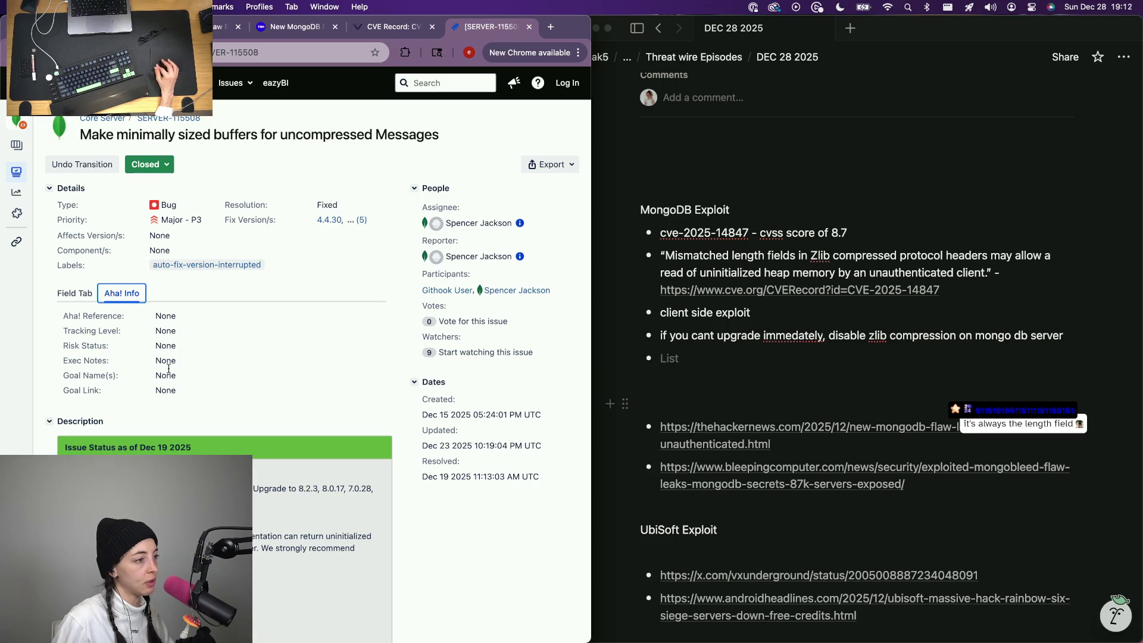
scroll(268, 321, down, 2)
scroll(357, 340, up, 2)
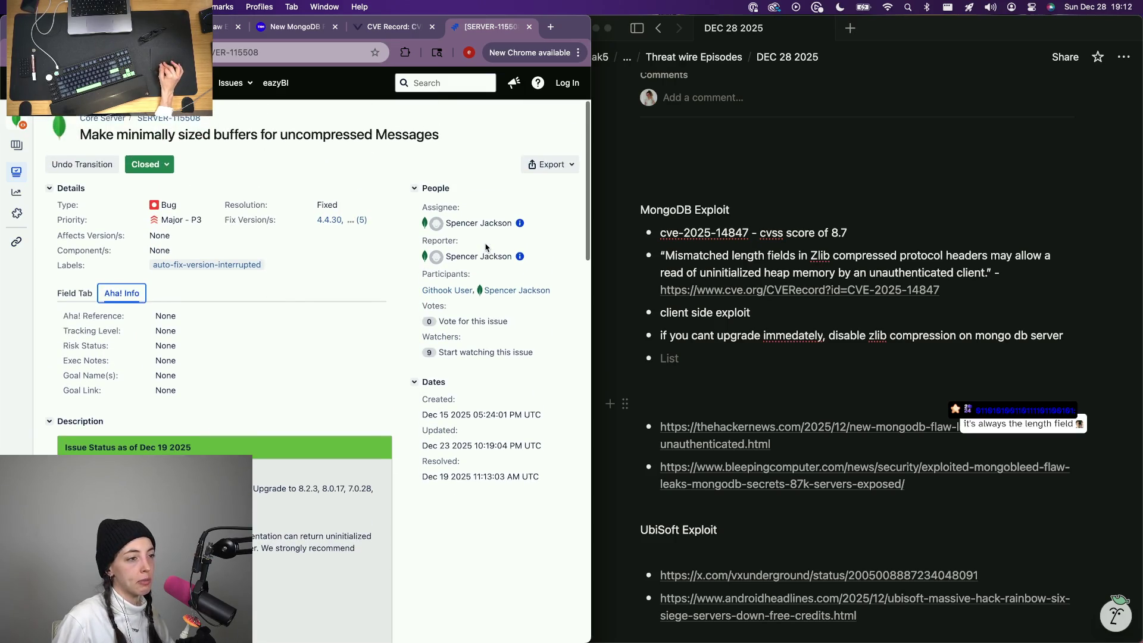
scroll(464, 350, down, 1)
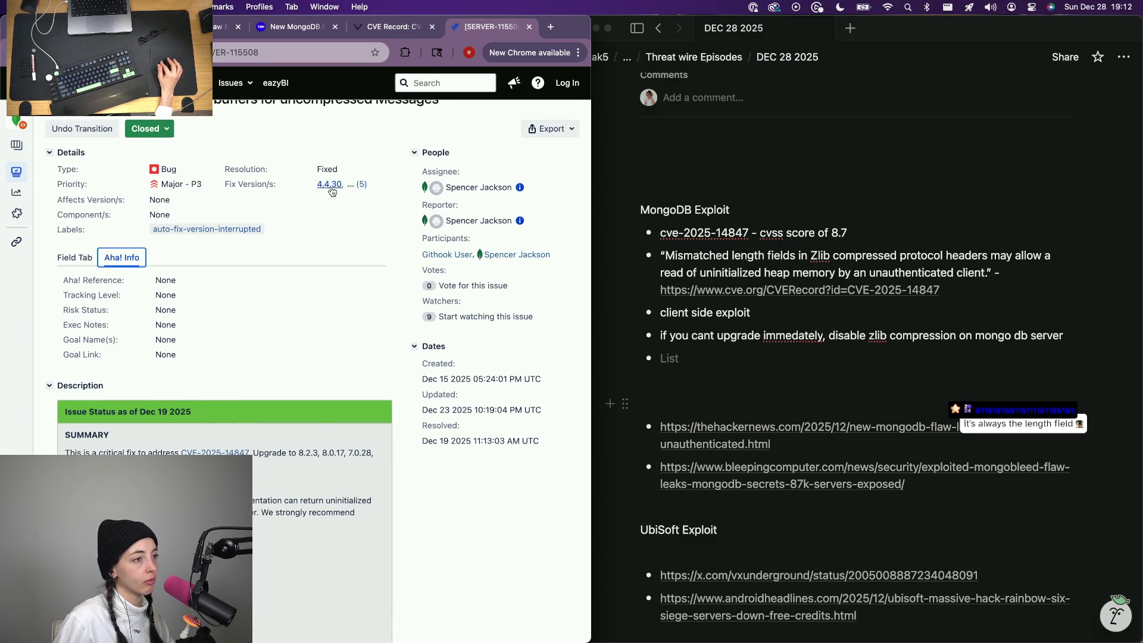
scroll(330, 188, down, 1)
scroll(330, 188, down, 6)
scroll(231, 183, down, 1)
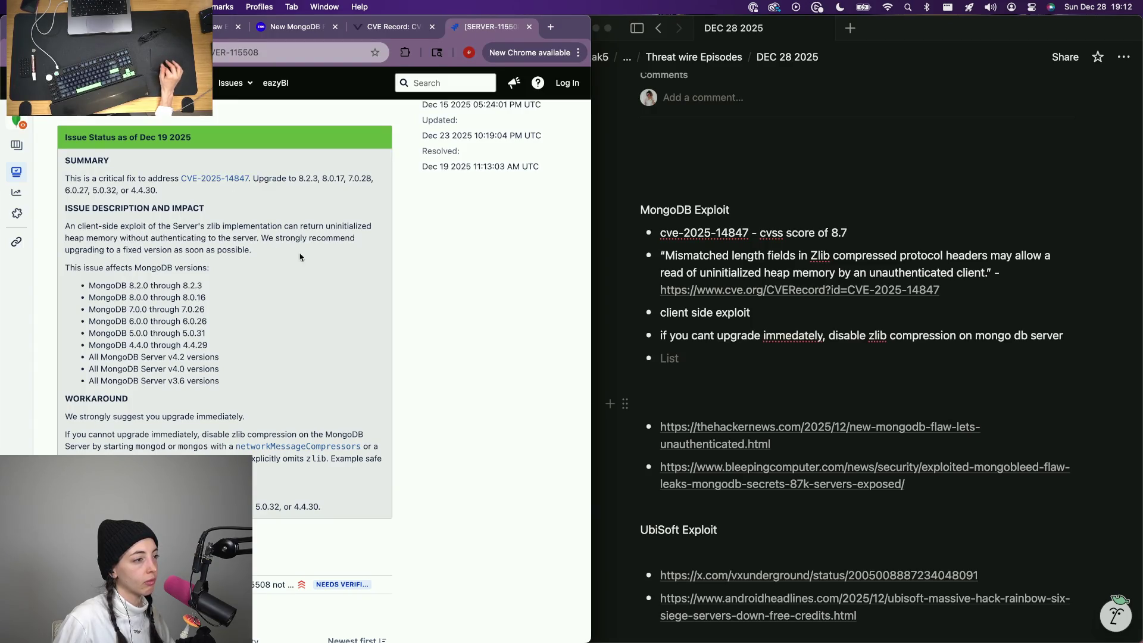
drag(66, 241, 111, 240)
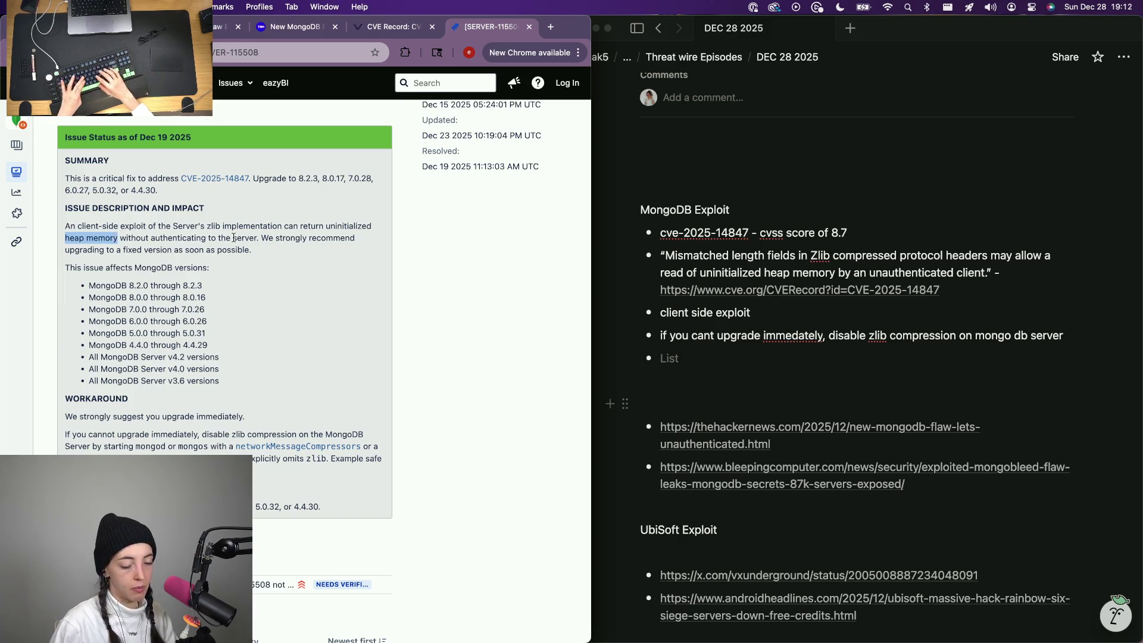
key(super+shift+l)
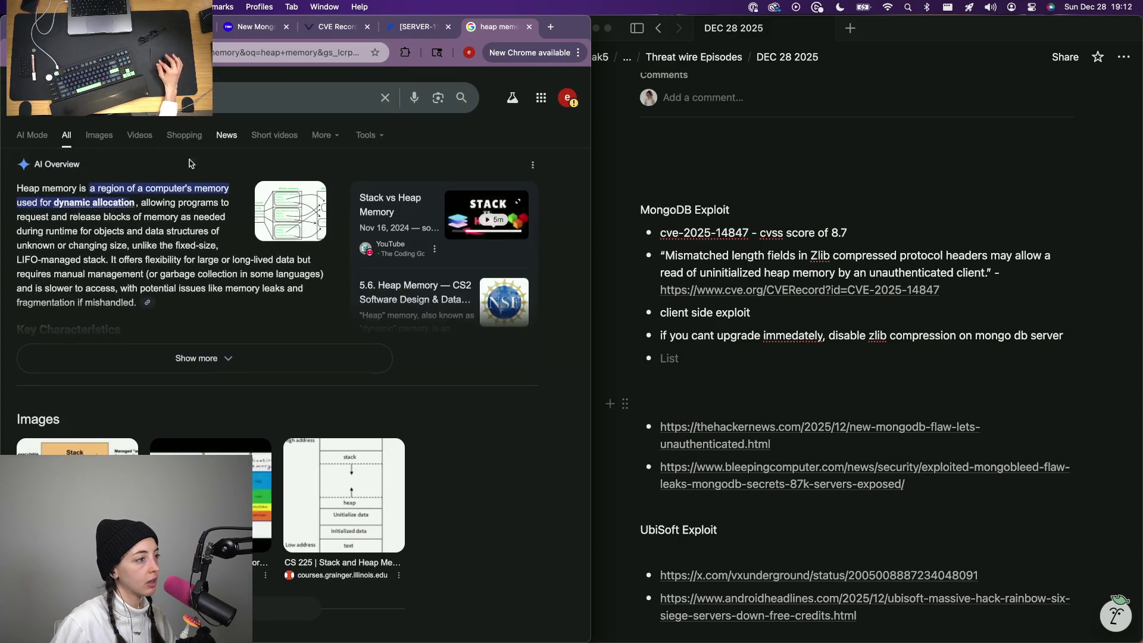
scroll(143, 233, down, 5)
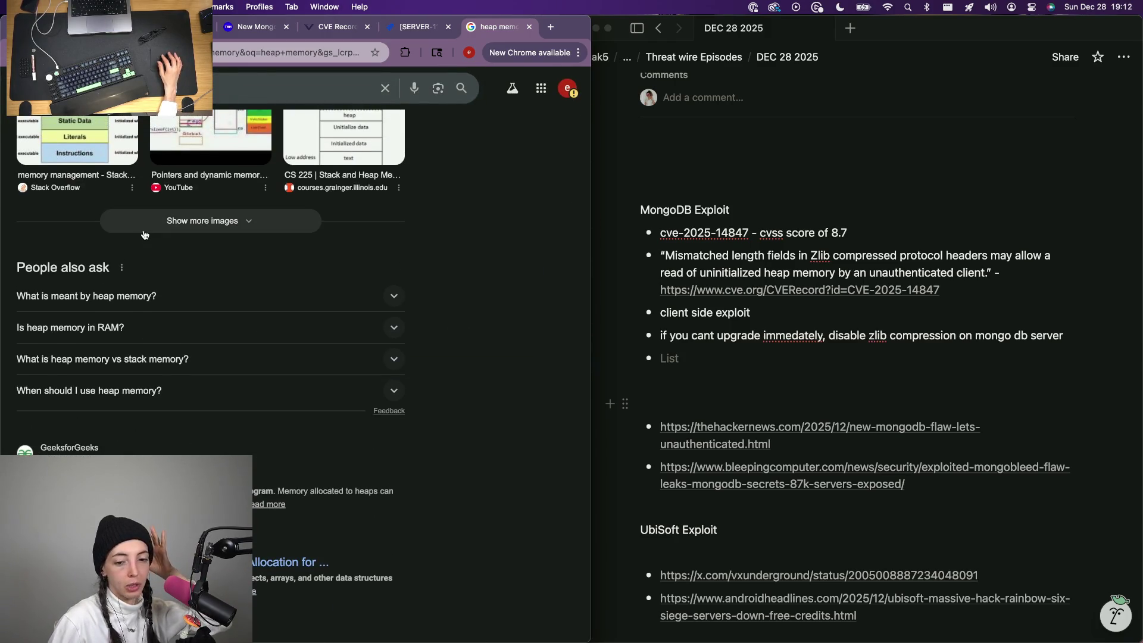
scroll(143, 234, up, 5)
text(what is it)
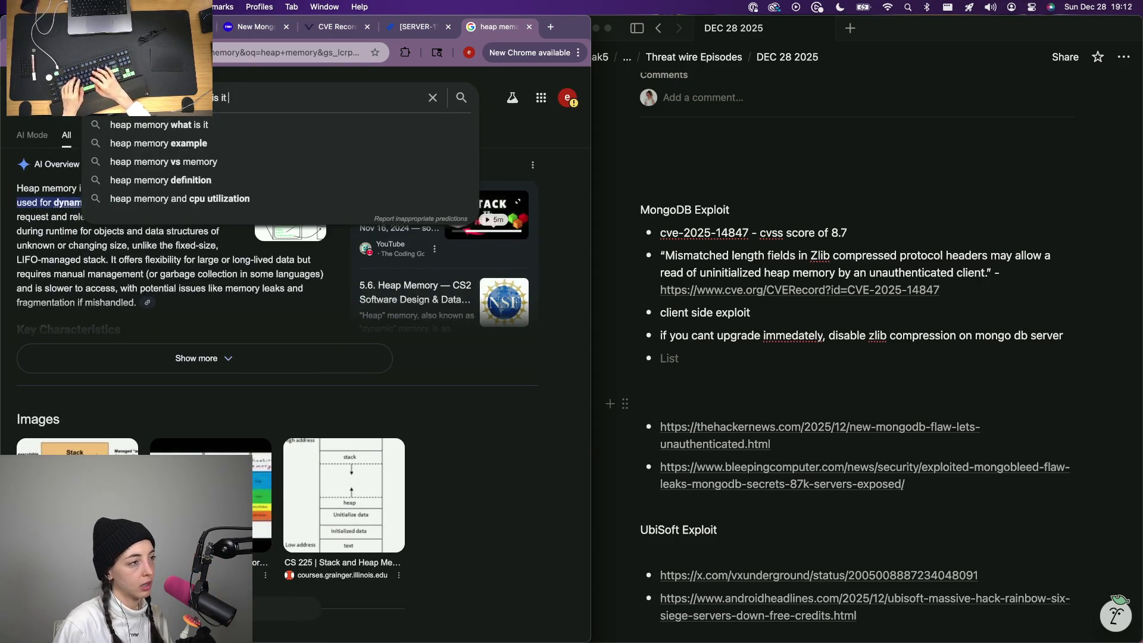
text( important)
Search why heap memory matters and open the GeeksforGeeks article on memory heaps.
key(Return)
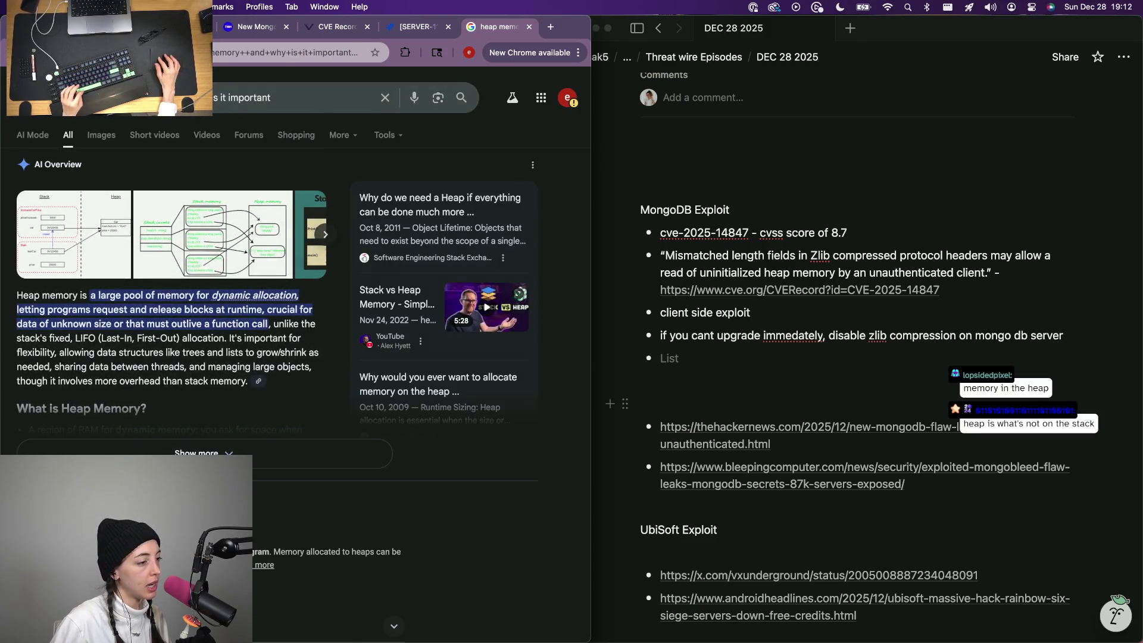
click(271, 235)
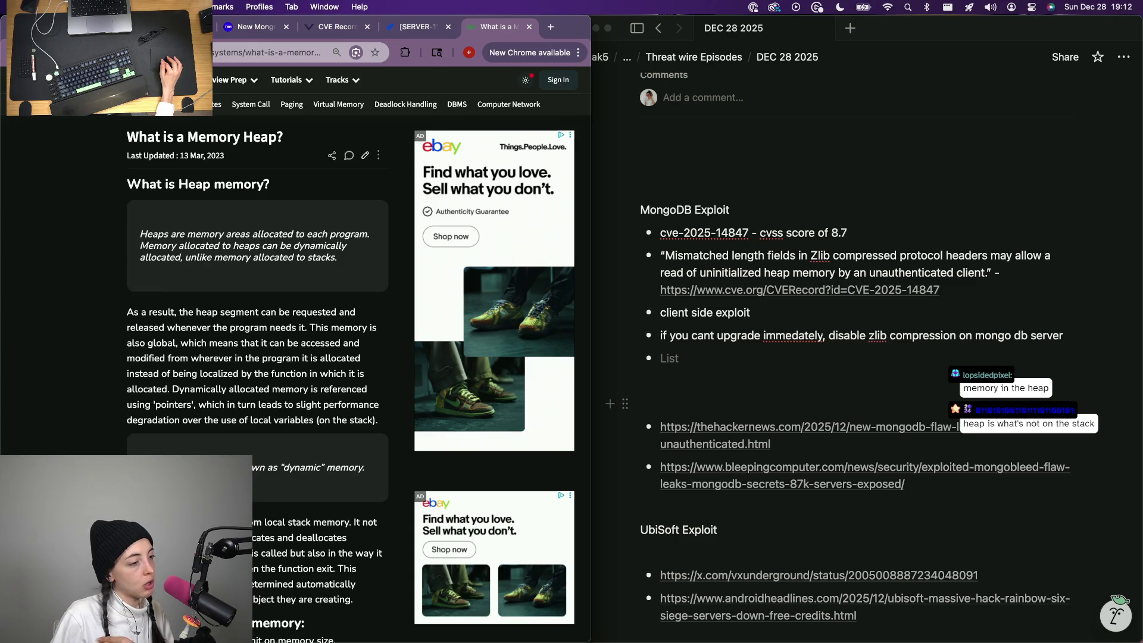
scroll(295, 357, down, 2)
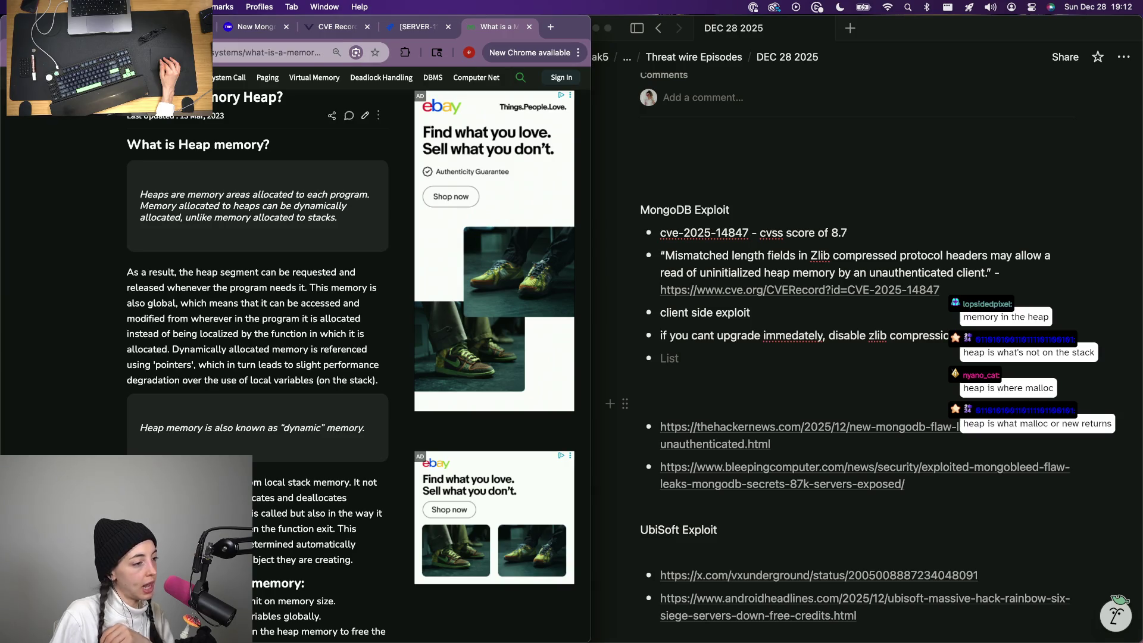
scroll(295, 357, down, 3)
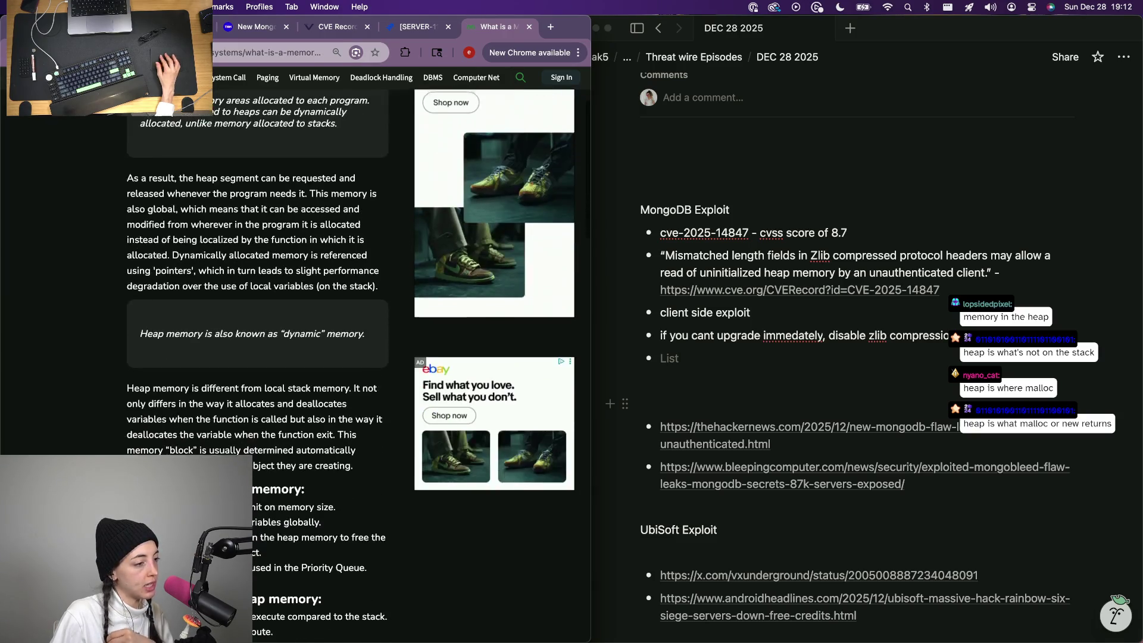
scroll(215, 456, up, 3)
scroll(215, 455, up, 2)
scroll(215, 456, down, 1)
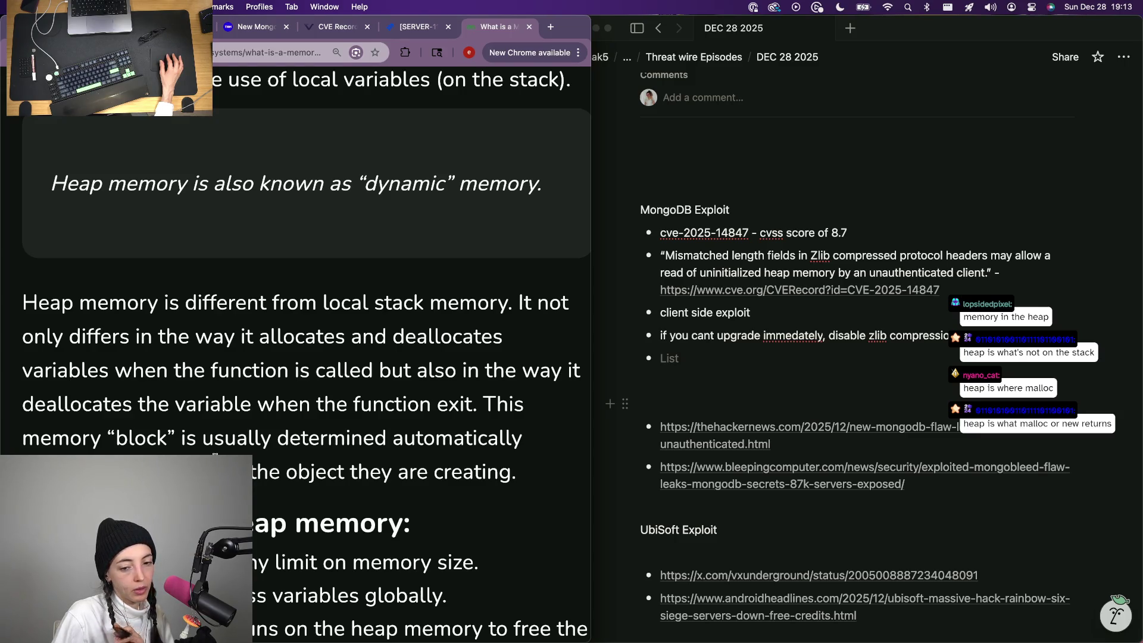
scroll(214, 456, down, 3)
scroll(214, 455, down, 2)
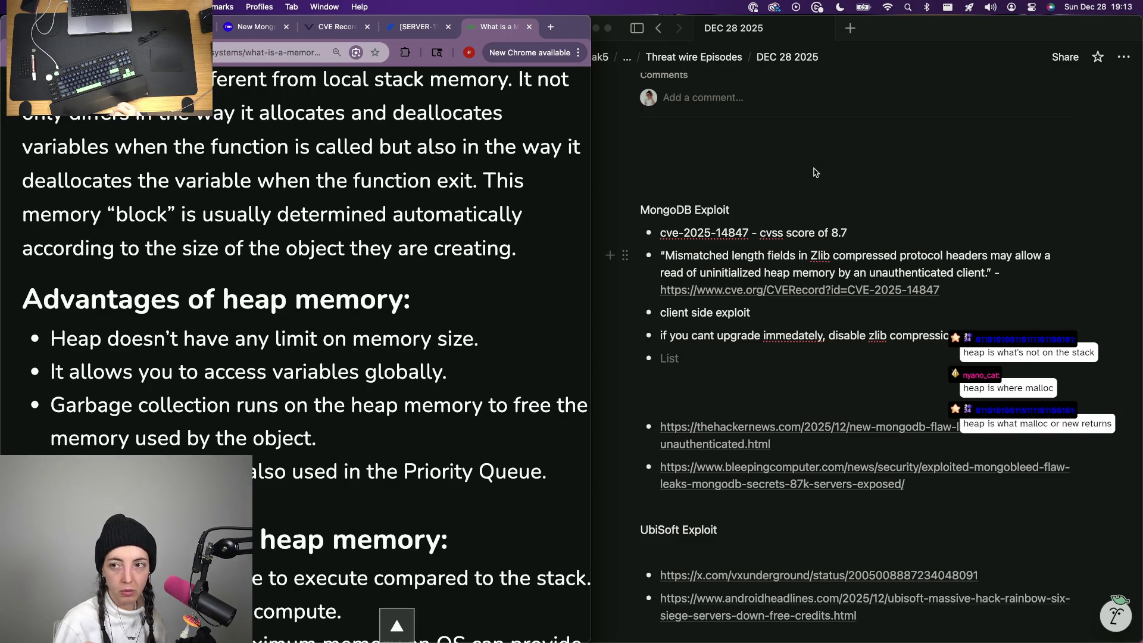
Write the bullet asking why unauthenticated heap memory reads are dangerous, with an indented empty sub-bullet.
key(super+Tab)
text(wh)
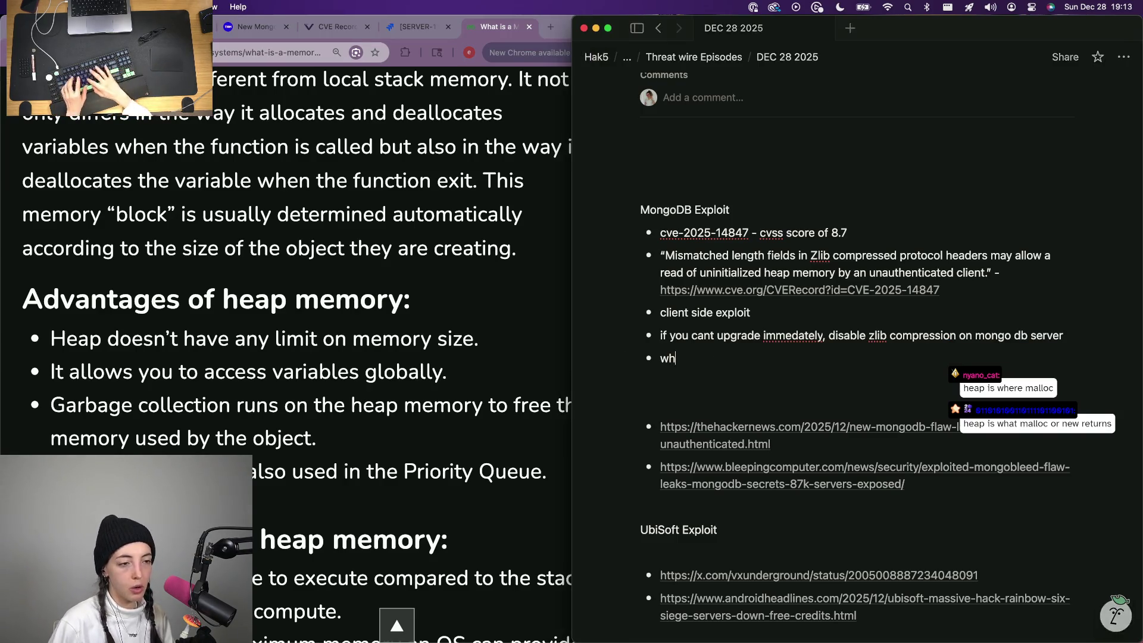
text(at dangers)
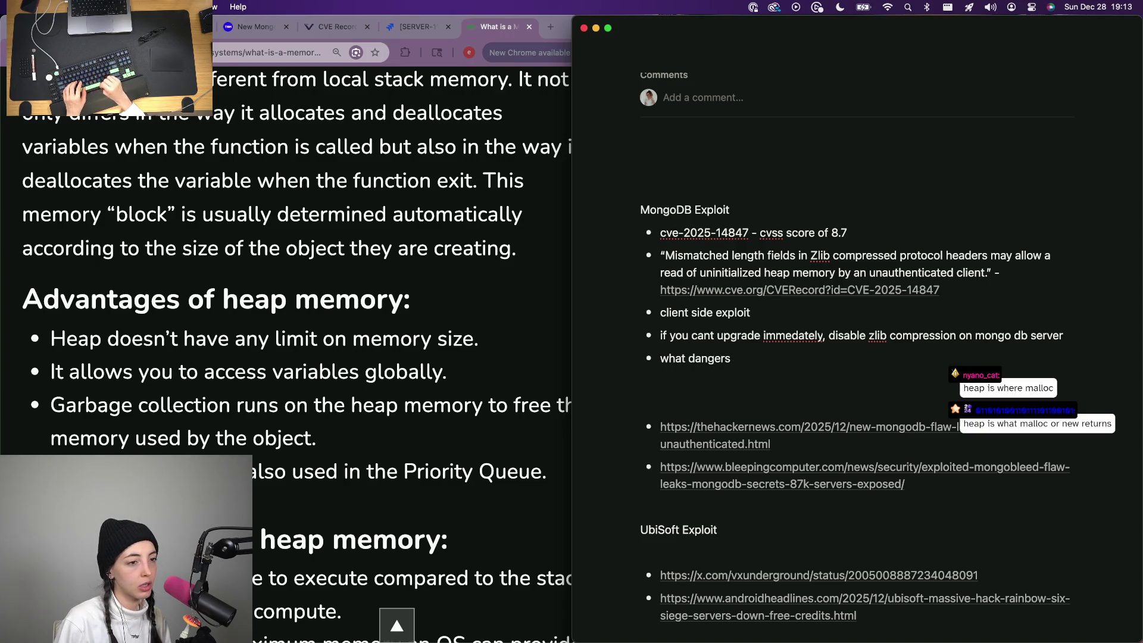
key(super+BackSpace)
text(why)
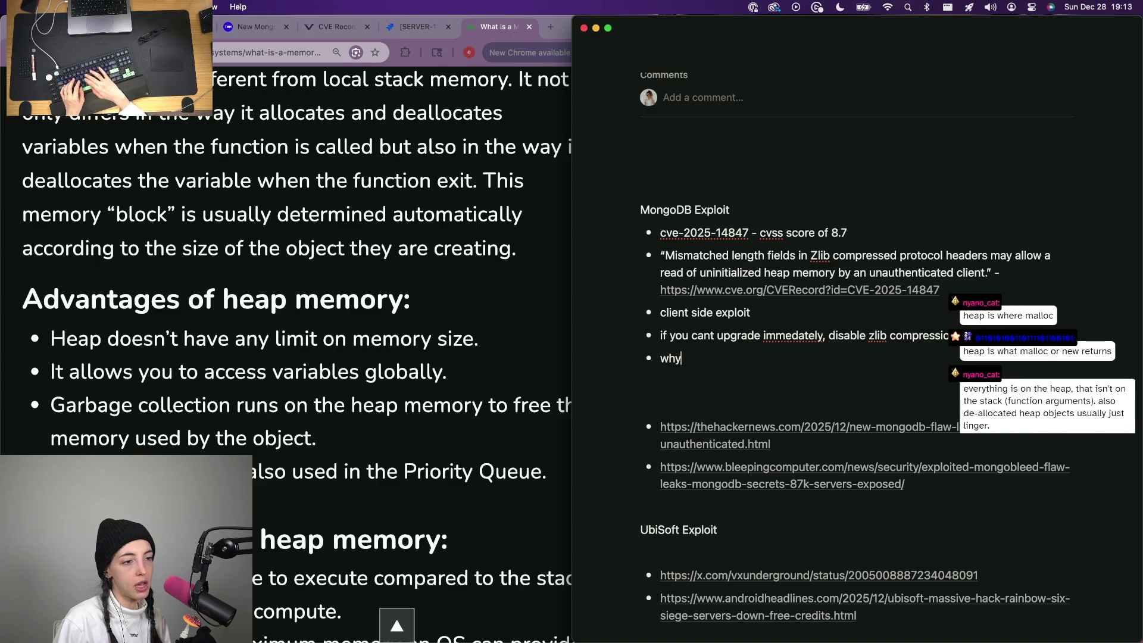
text( is it dangerous t)
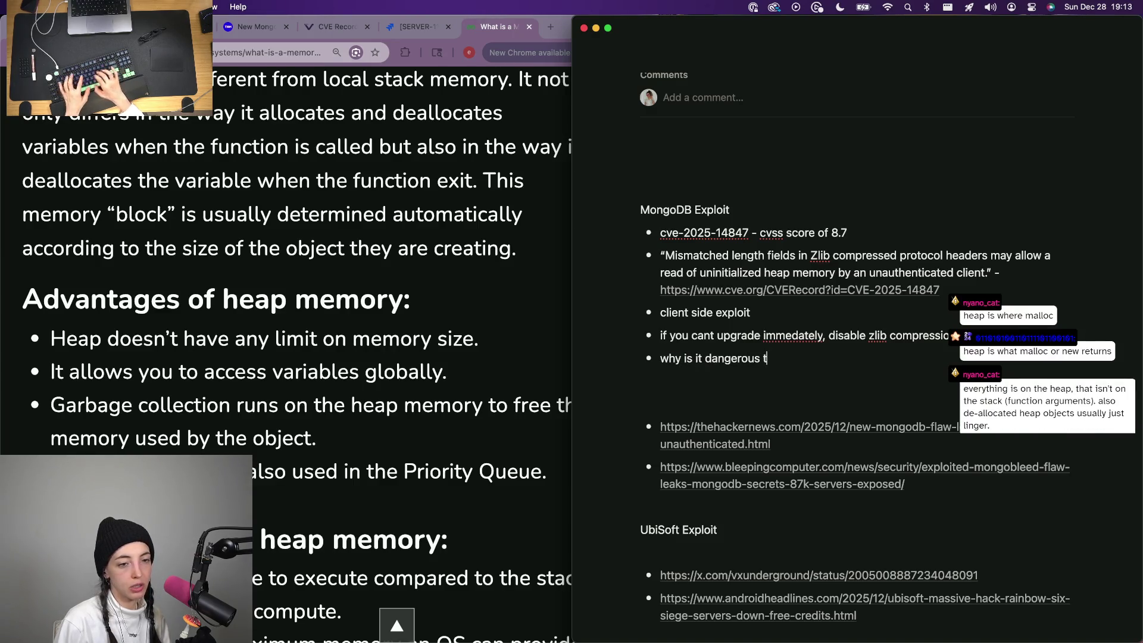
text( hea)
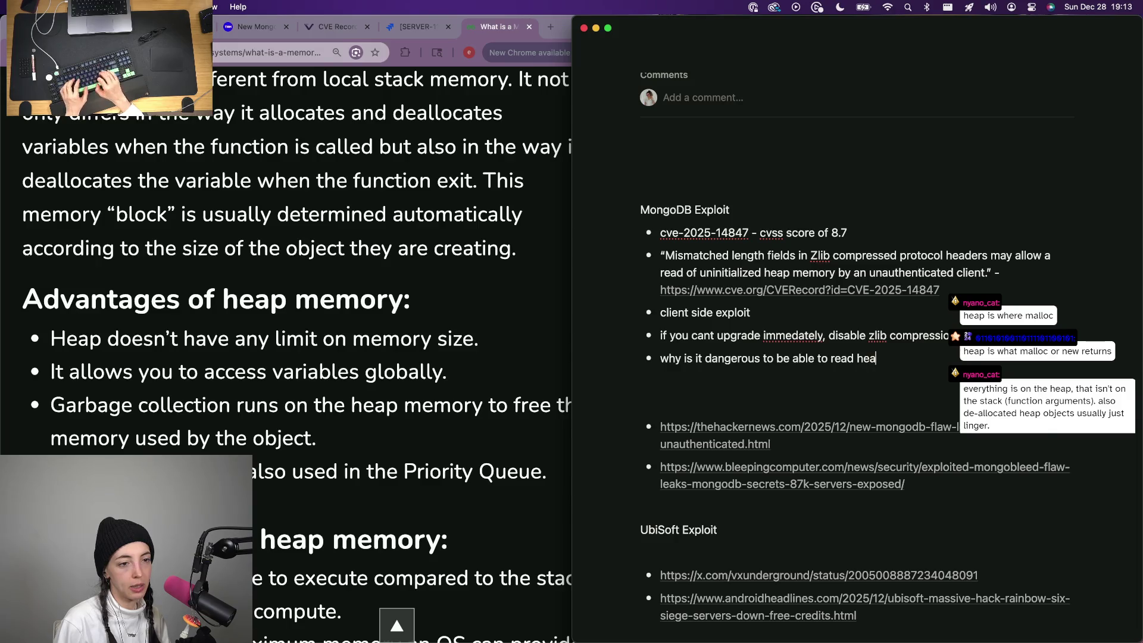
text(p memory)
key(Return)
key(Tab)
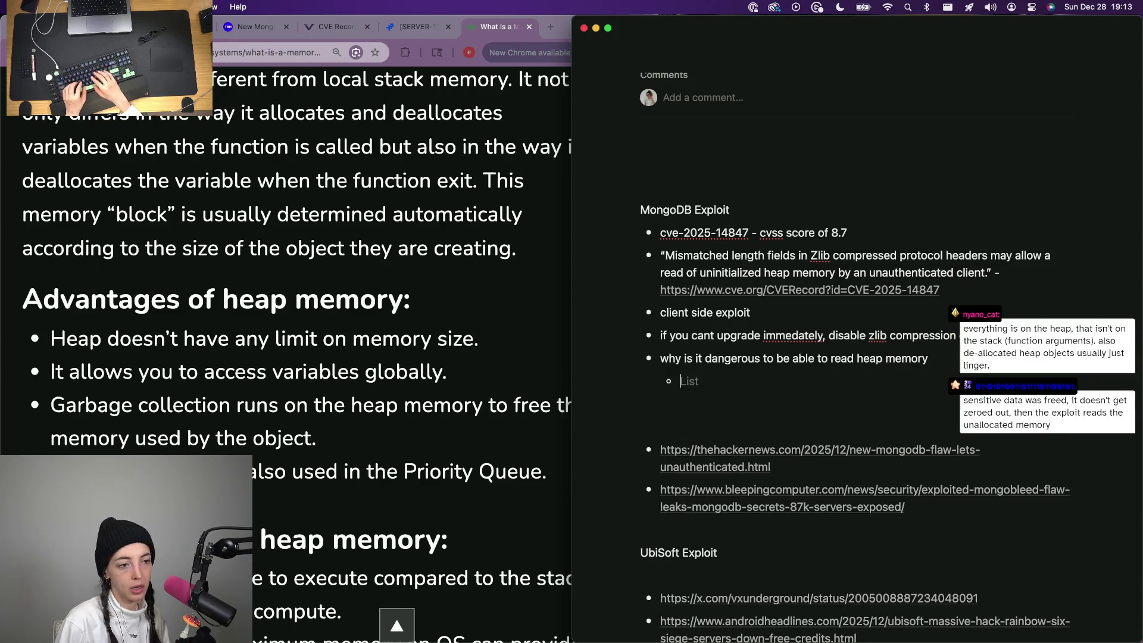
key(Up)
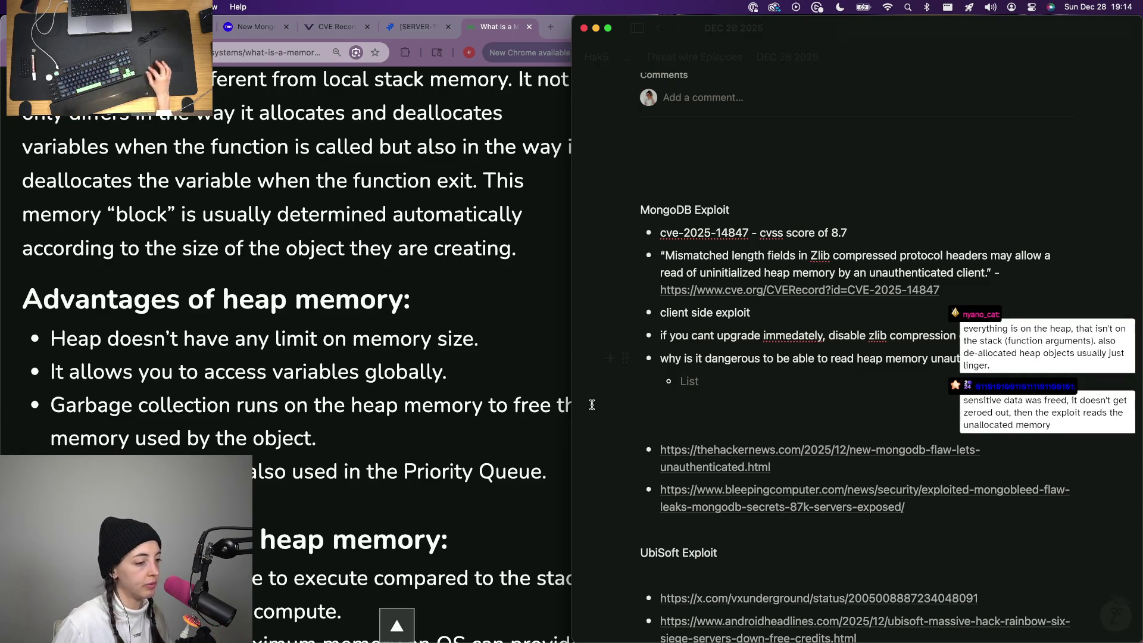
scroll(523, 492, down, 10)
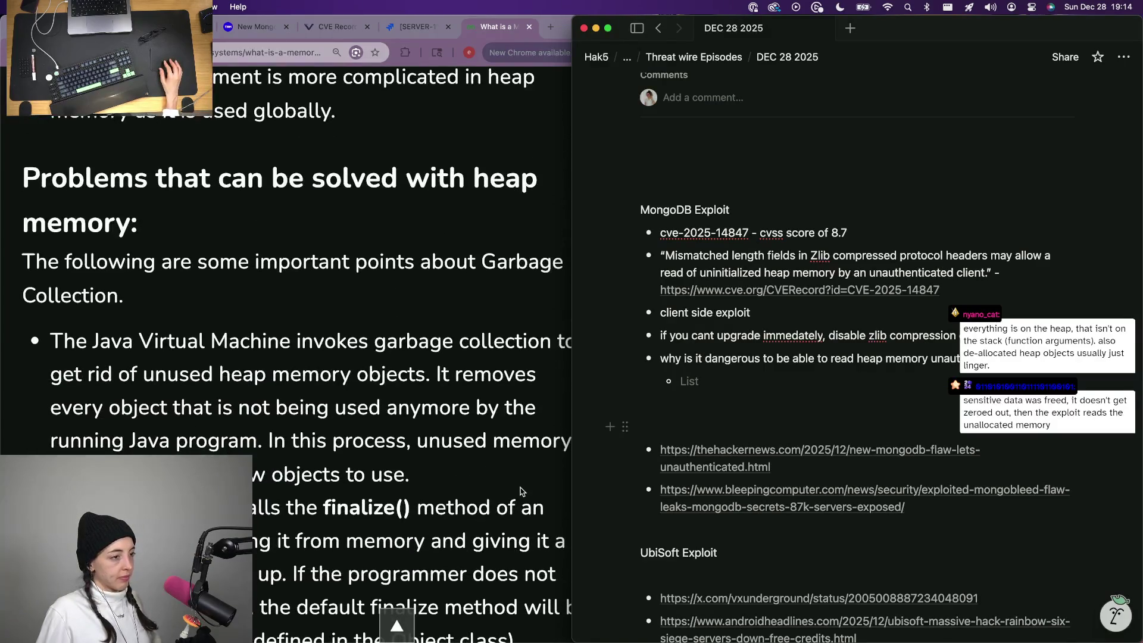
scroll(521, 491, down, 3)
scroll(521, 492, down, 5)
scroll(521, 491, down, 5)
Revisit the MongoDB flaw and CVE tabs, then open the BleepingComputer MongoBleed link from the notes.
click(521, 491)
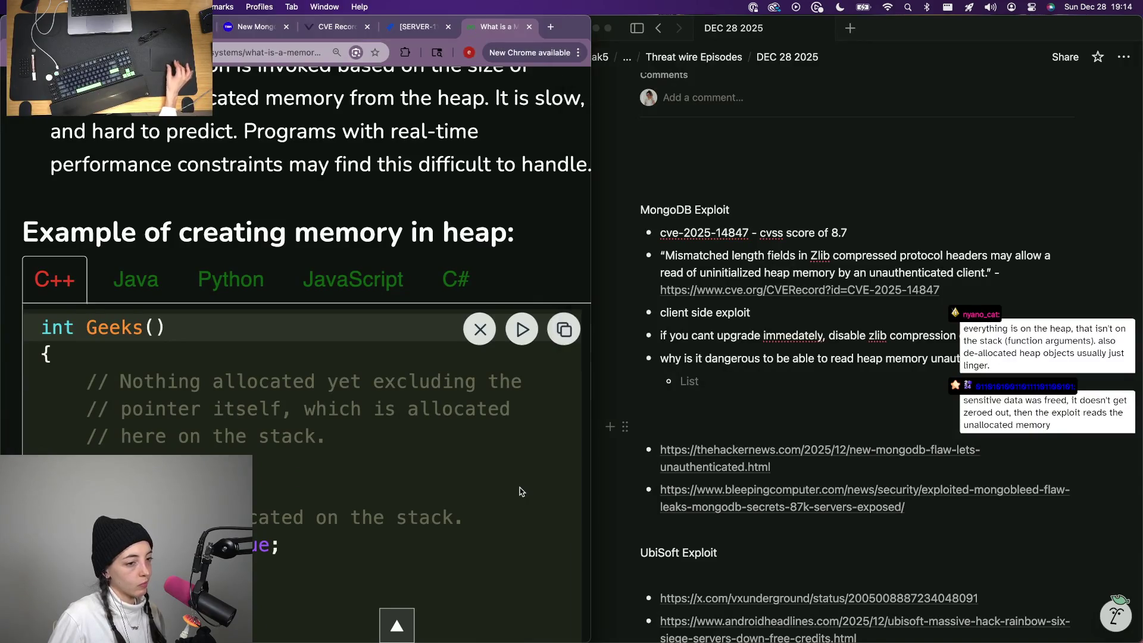
key(super+0)
scroll(506, 493, down, 5)
scroll(350, 433, up, 2)
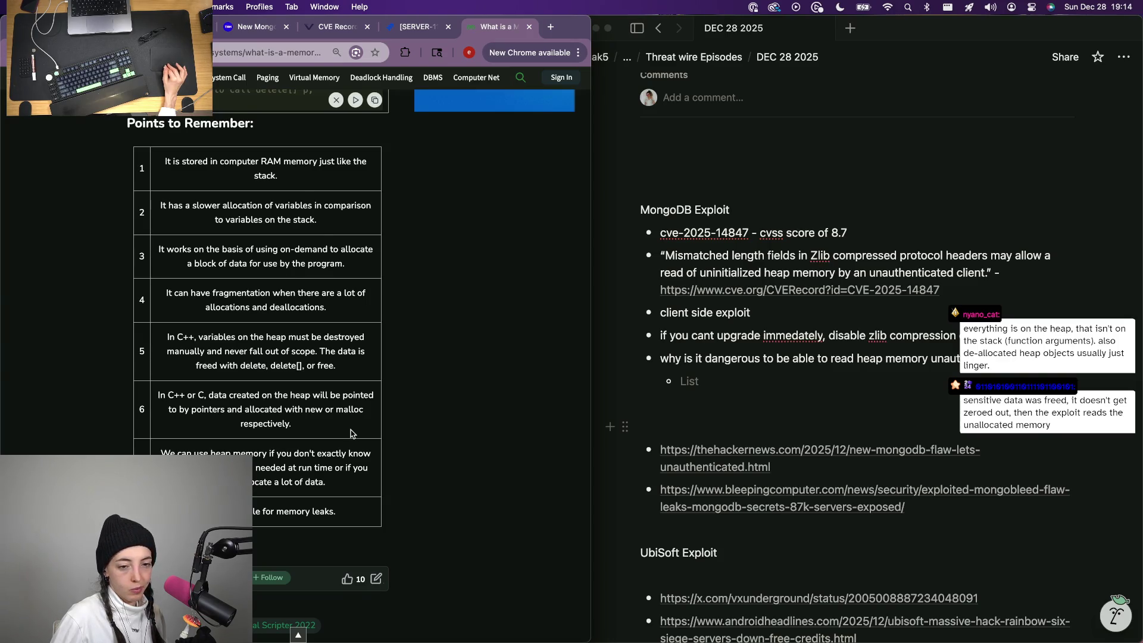
scroll(350, 433, down, 1)
scroll(376, 194, left, 5)
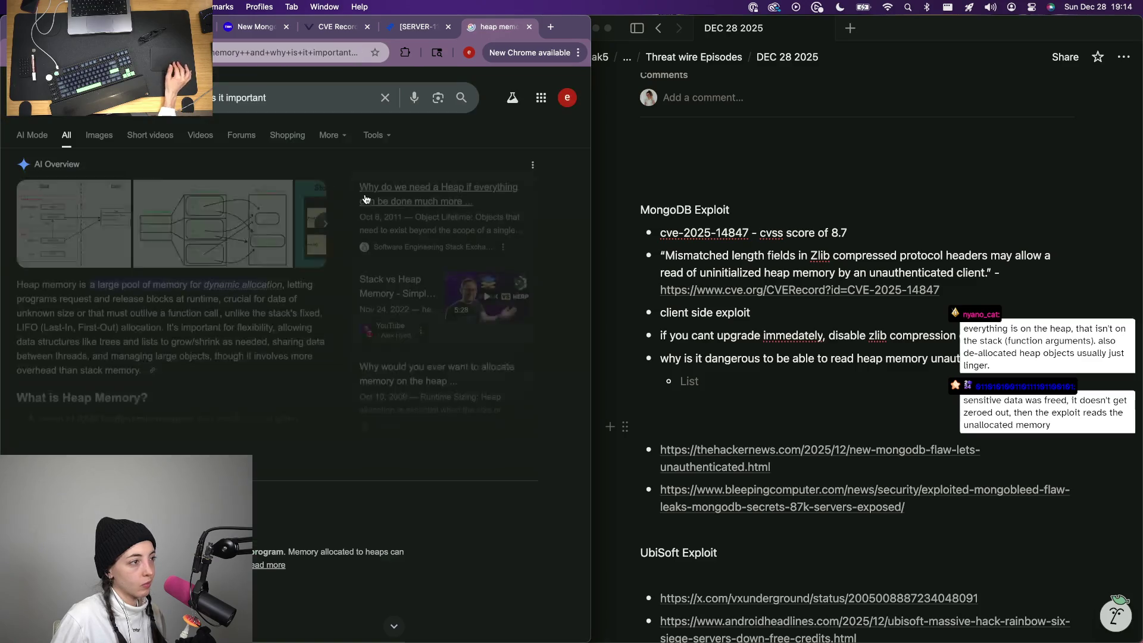
scroll(219, 252, down, 2)
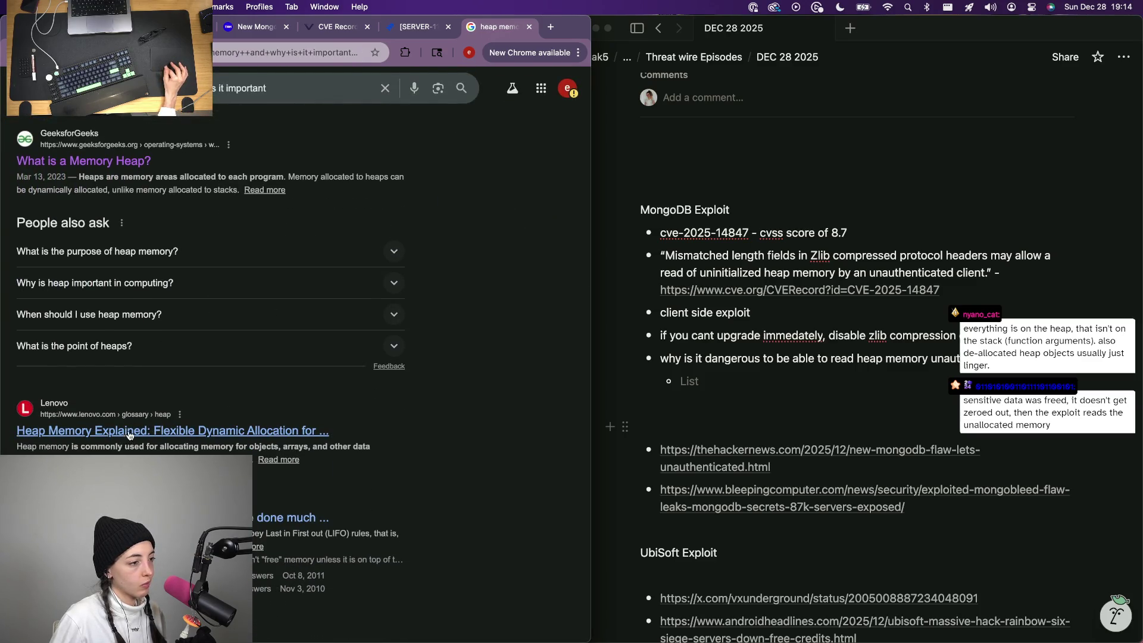
scroll(345, 117, down, 5)
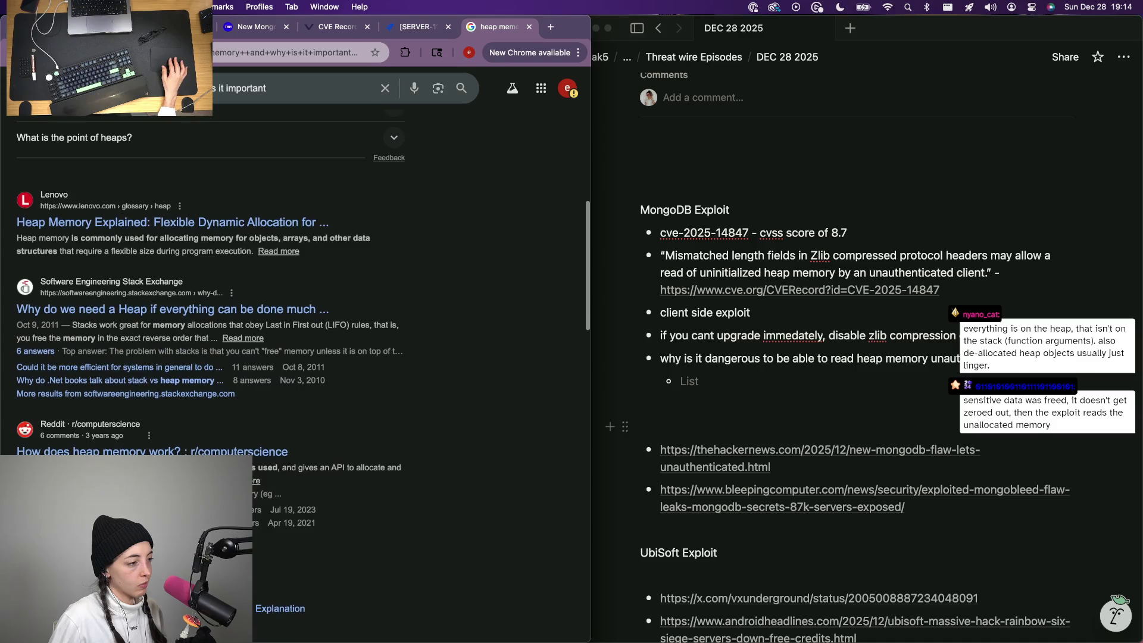
scroll(345, 117, down, 1)
scroll(345, 117, down, 8)
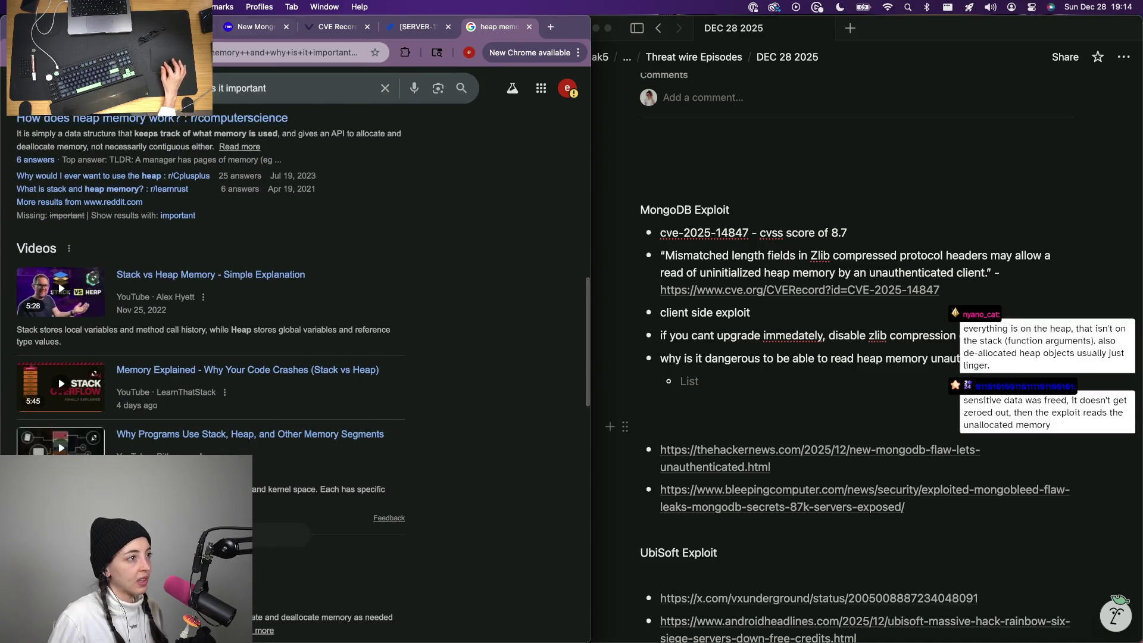
click(241, 30)
scroll(182, 348, down, 5)
scroll(41, 299, down, 2)
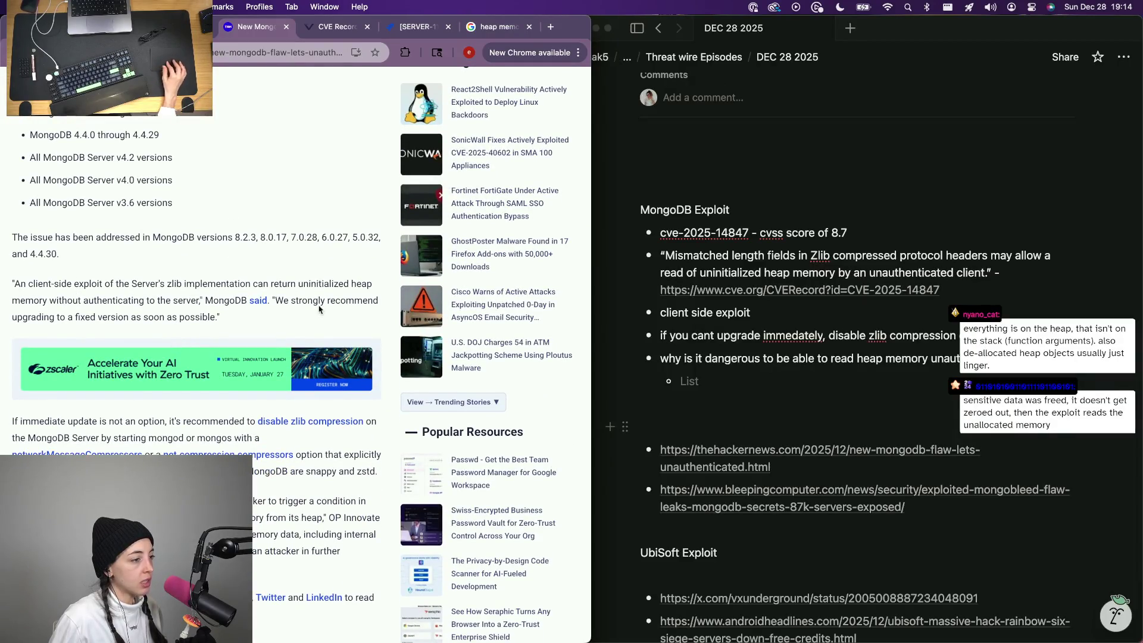
scroll(99, 427, down, 3)
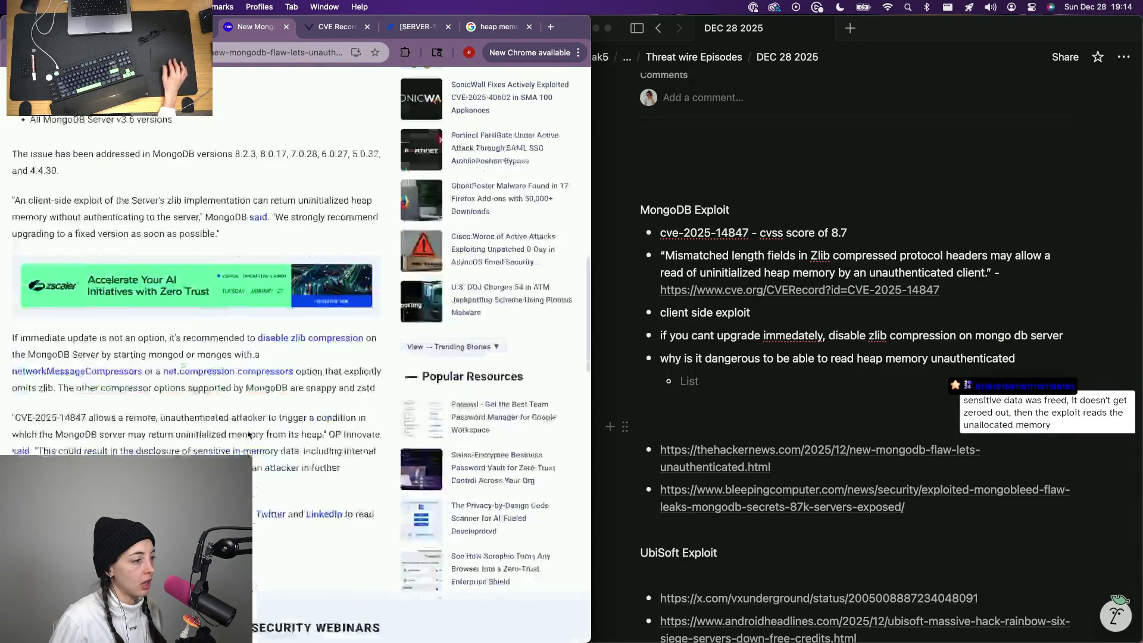
scroll(98, 427, down, 2)
click(322, 33)
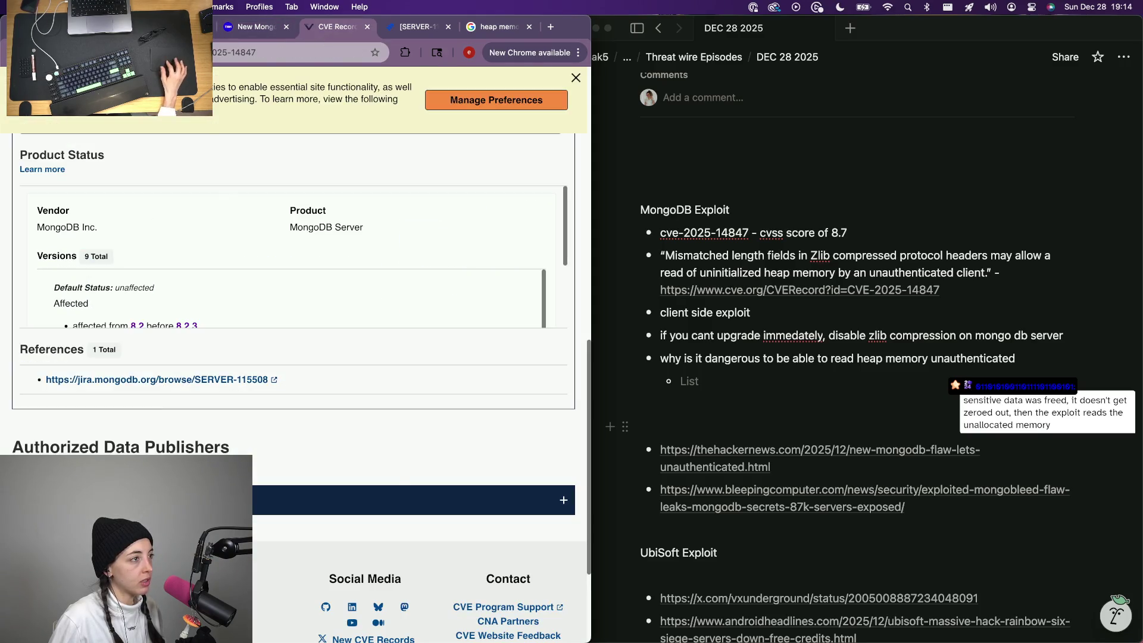
key(super+1)
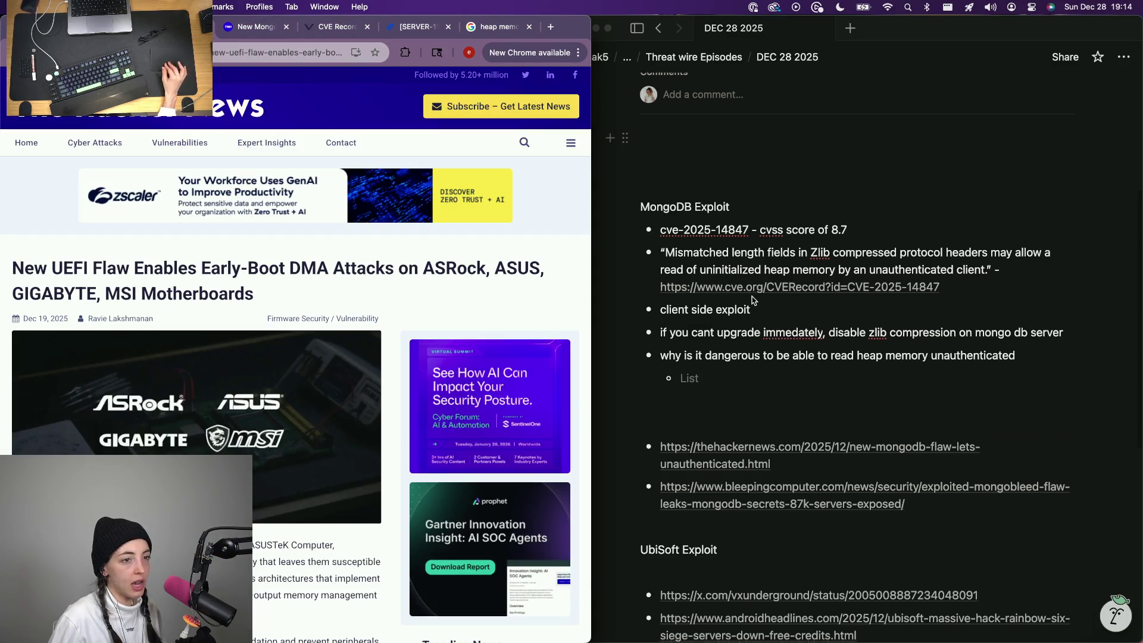
scroll(756, 301, down, 2)
click(717, 452)
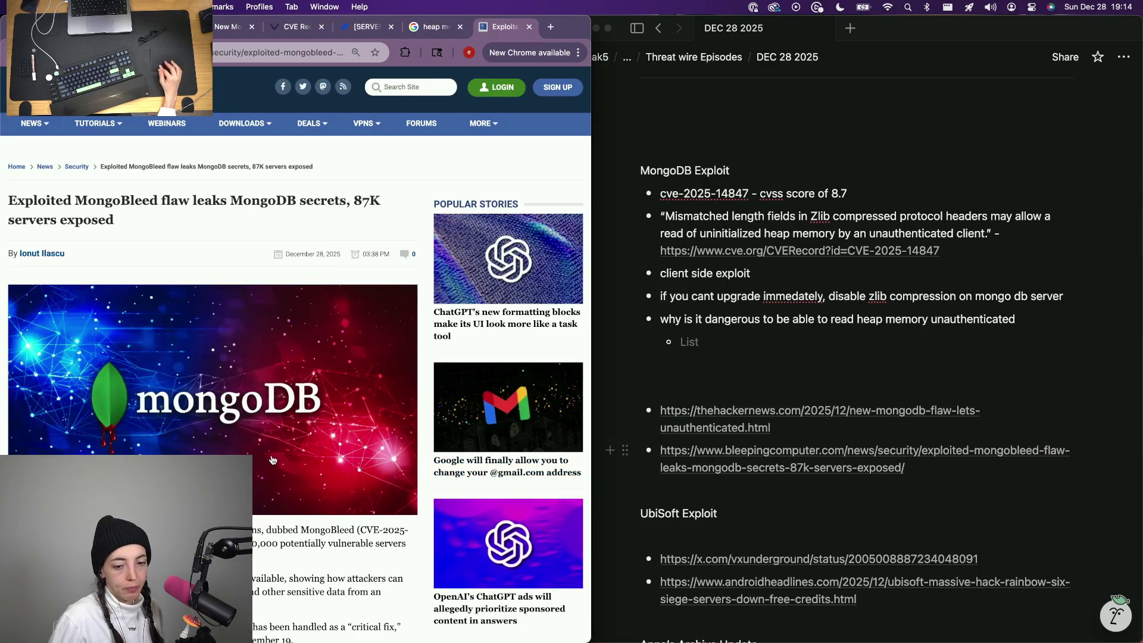
scroll(268, 401, down, 5)
scroll(127, 369, down, 3)
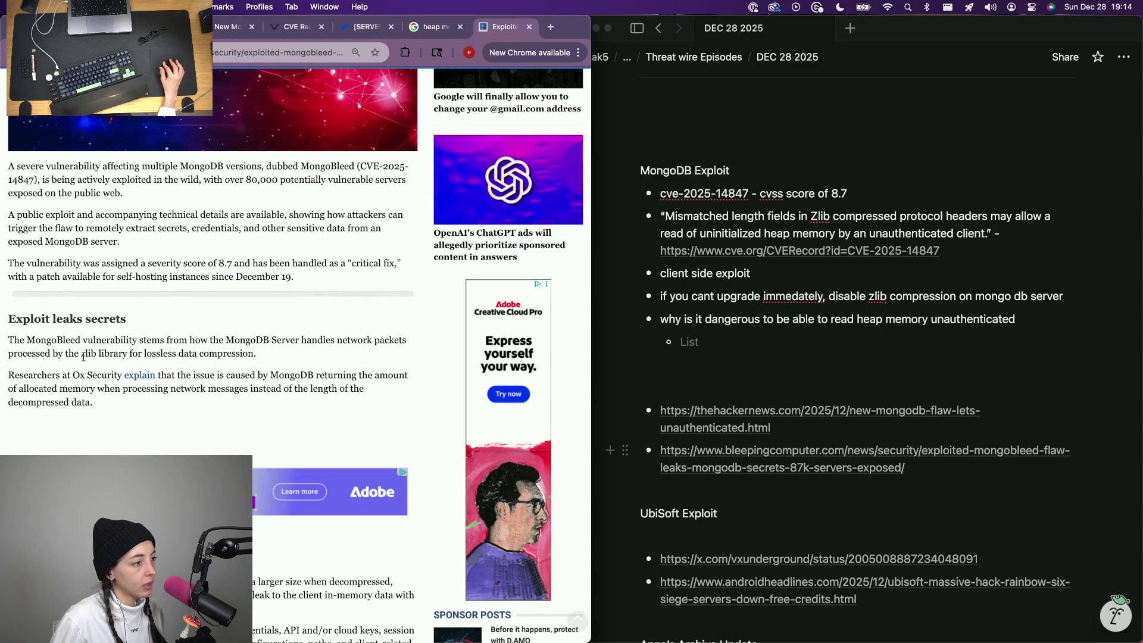
Append '- named mongobleed' to the CVE bullet and add the over 80k vulnerable db servers bullet.
click(899, 167)
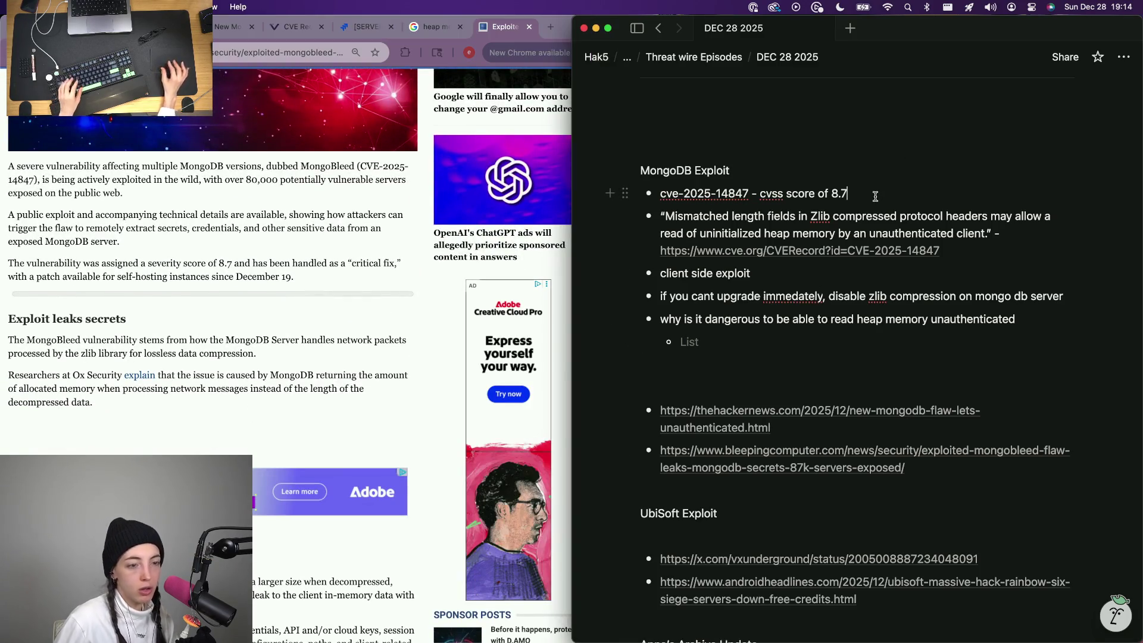
text(- naemd m)
key(BackSpace)
key(BackSpace)
key(BackSpace)
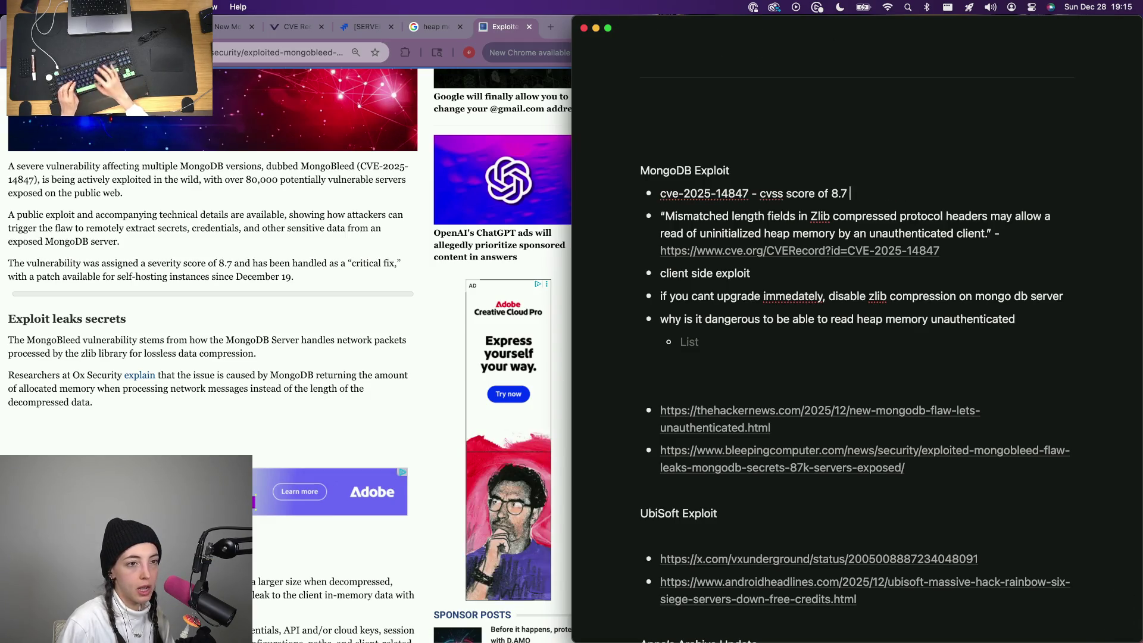
text(named mongo)
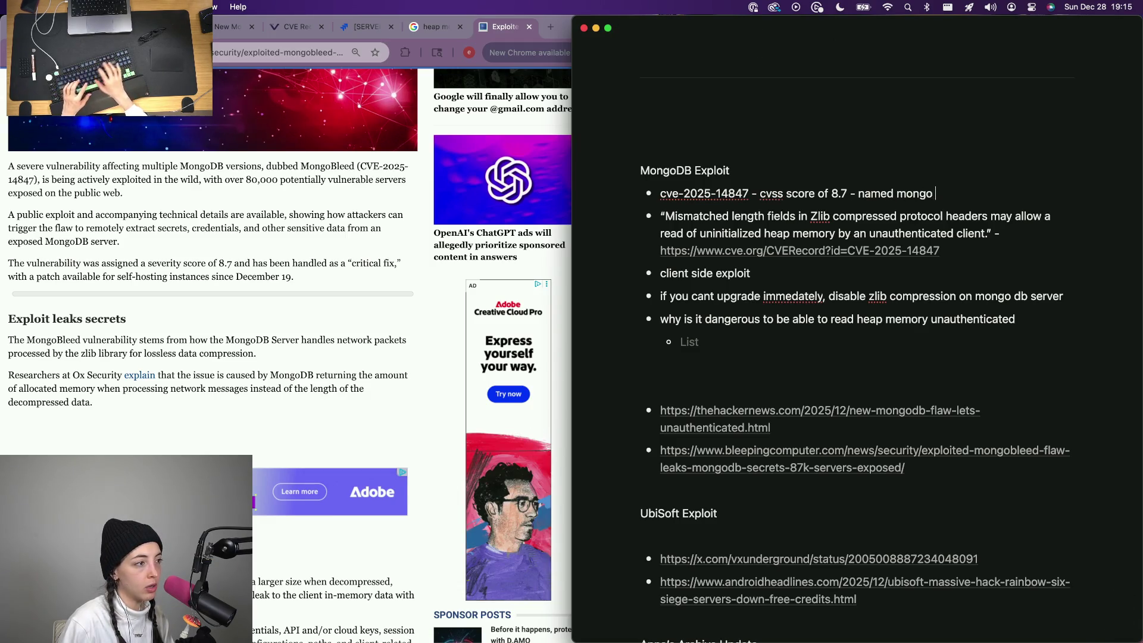
text(bleed)
key(Return)
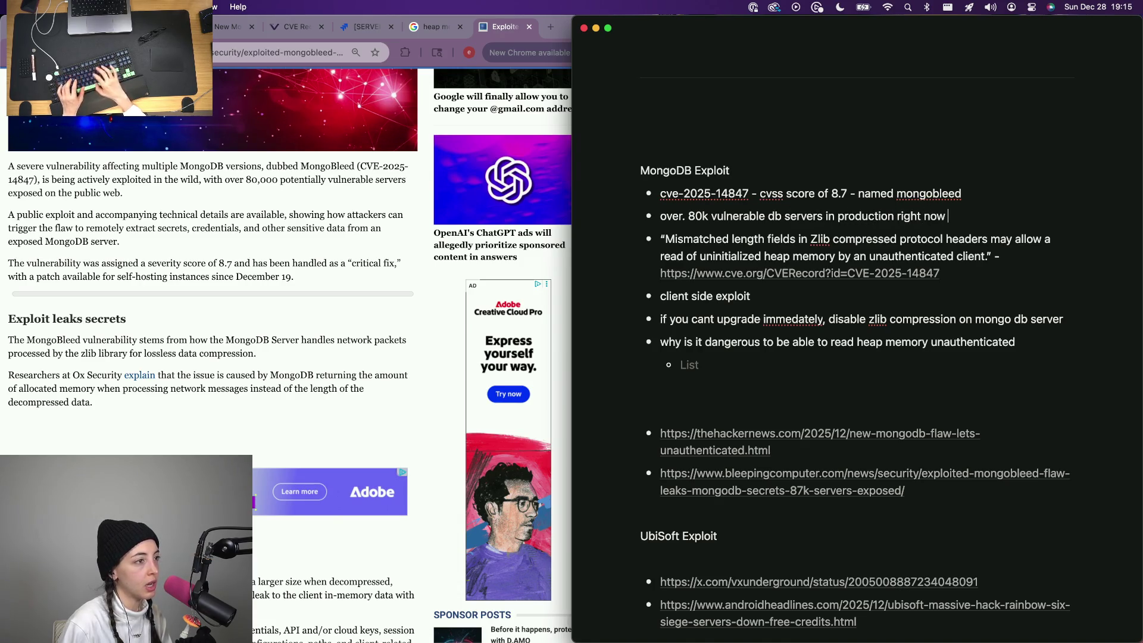
key(Return)
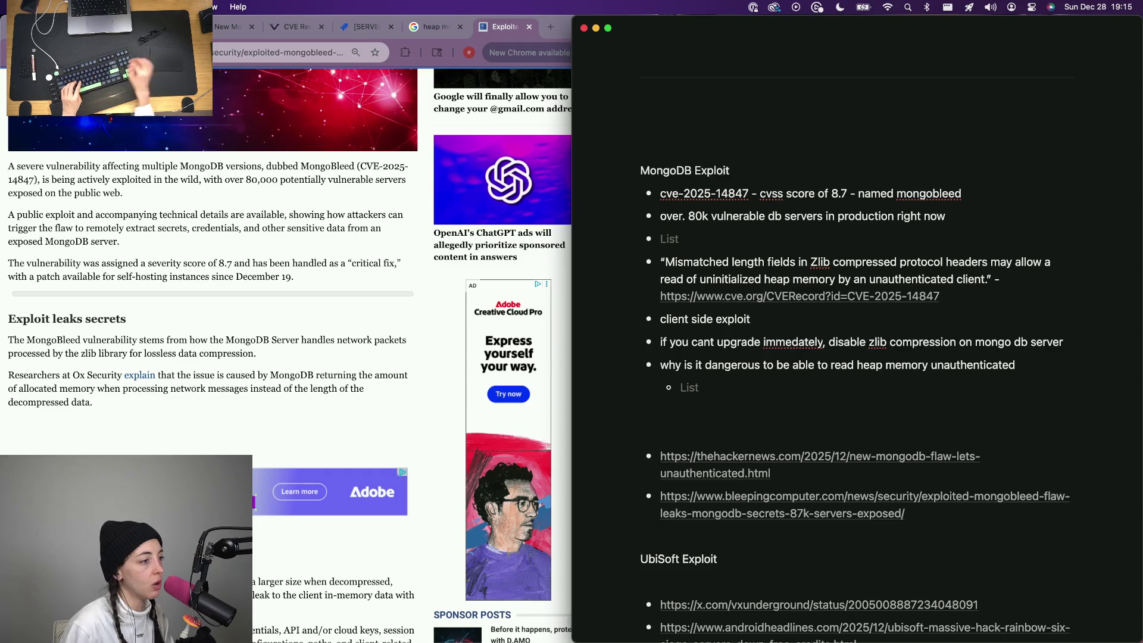
Paste the ox.security article URL into the empty bullet above the other MongoDB links.
click(568, 25)
scroll(267, 348, down, 10)
scroll(267, 348, up, 10)
scroll(267, 348, up, 10)
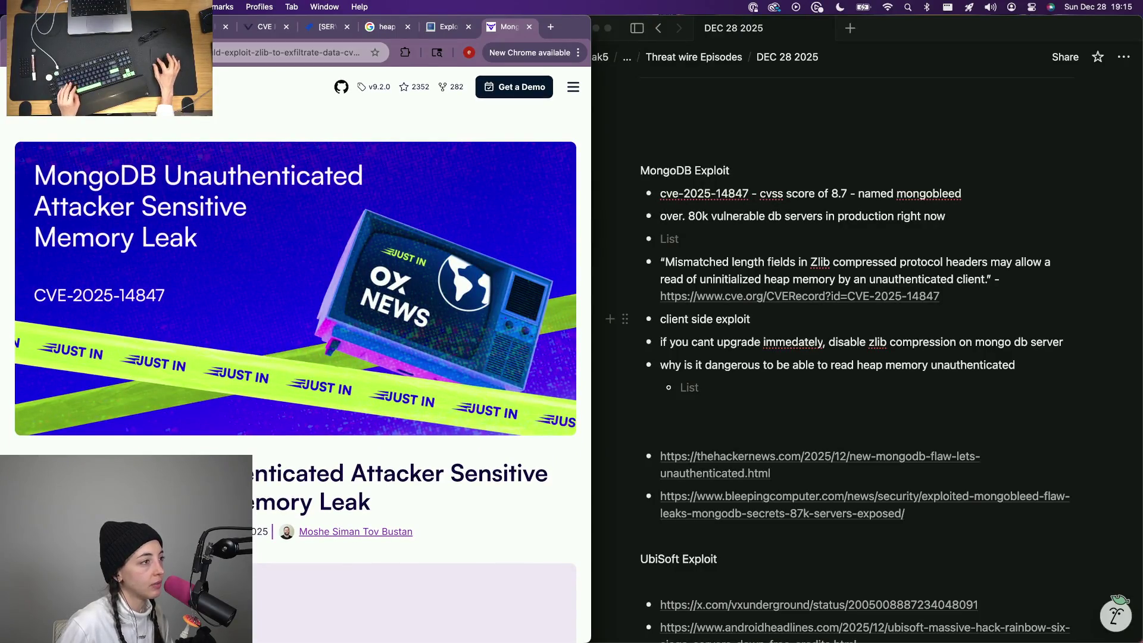
click(703, 440)
text(https://www.ox.security/blog/attackers-could-exploit-zlib-to-exfiltrate-data-cve-2025-14847/#technical_analysis)
key(Up)
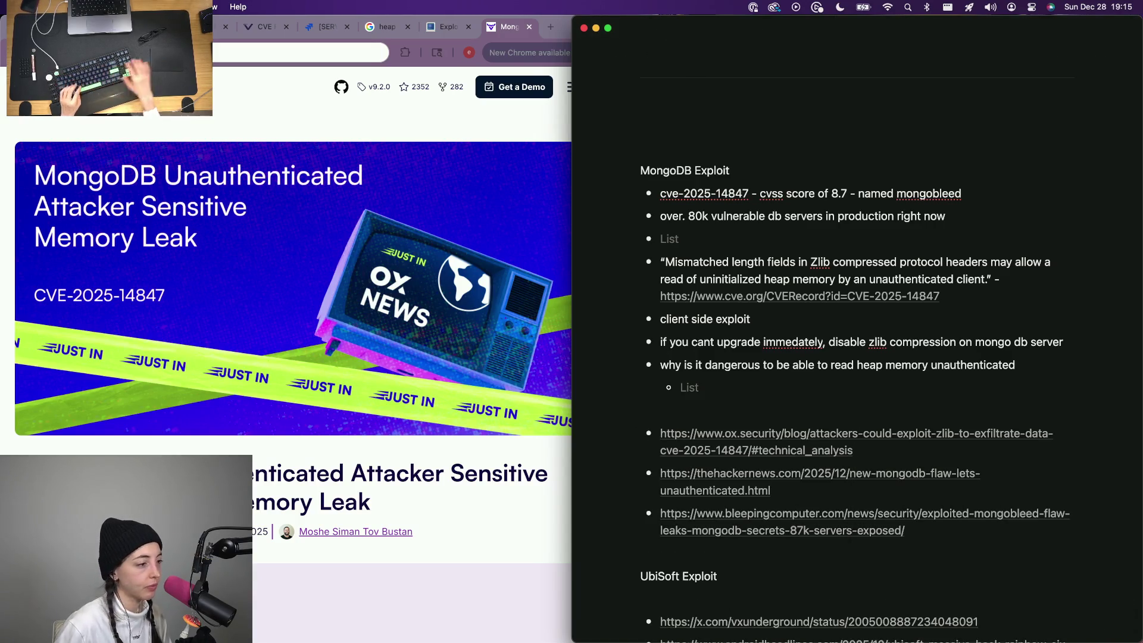
scroll(293, 375, down, 6)
scroll(293, 376, down, 3)
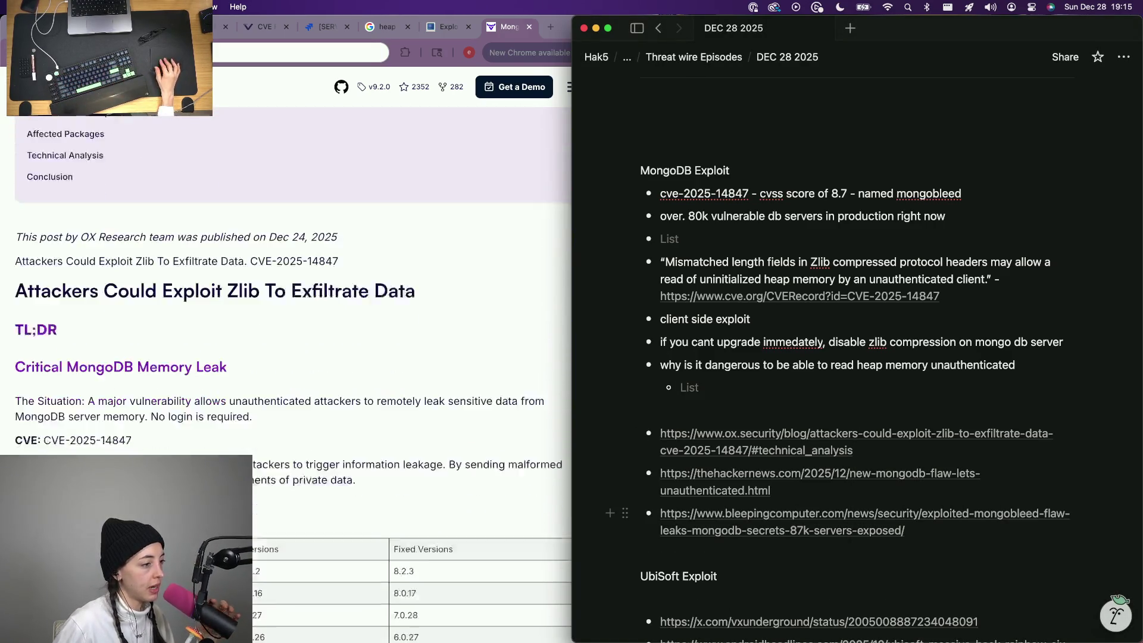
scroll(293, 375, down, 3)
scroll(294, 375, down, 4)
scroll(293, 376, down, 3)
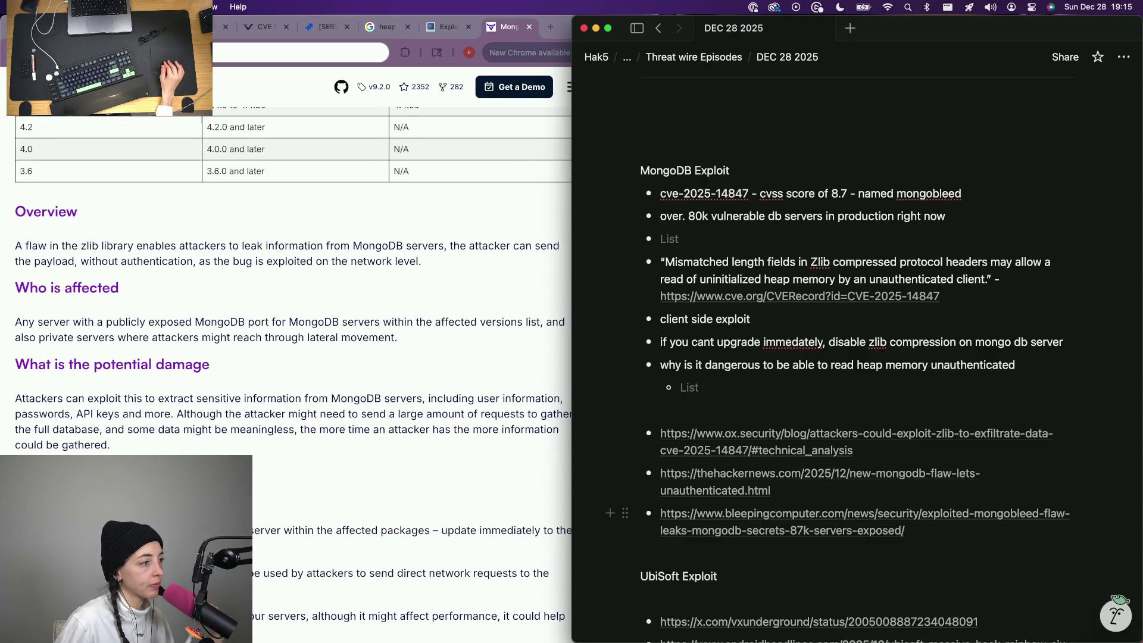
scroll(240, 355, down, 5)
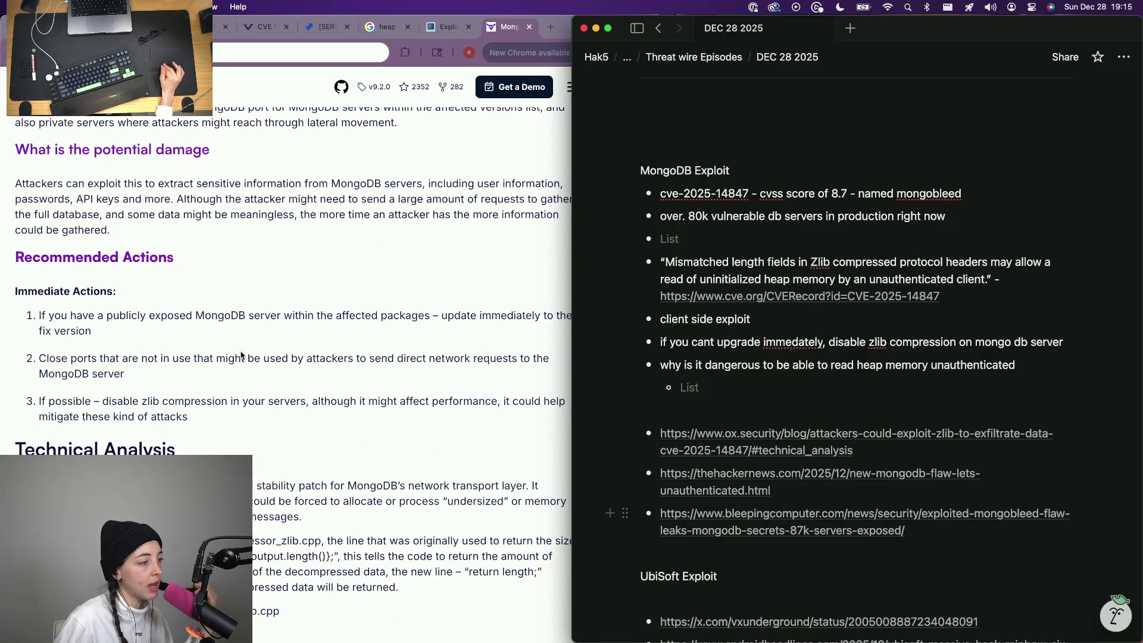
scroll(241, 354, down, 4)
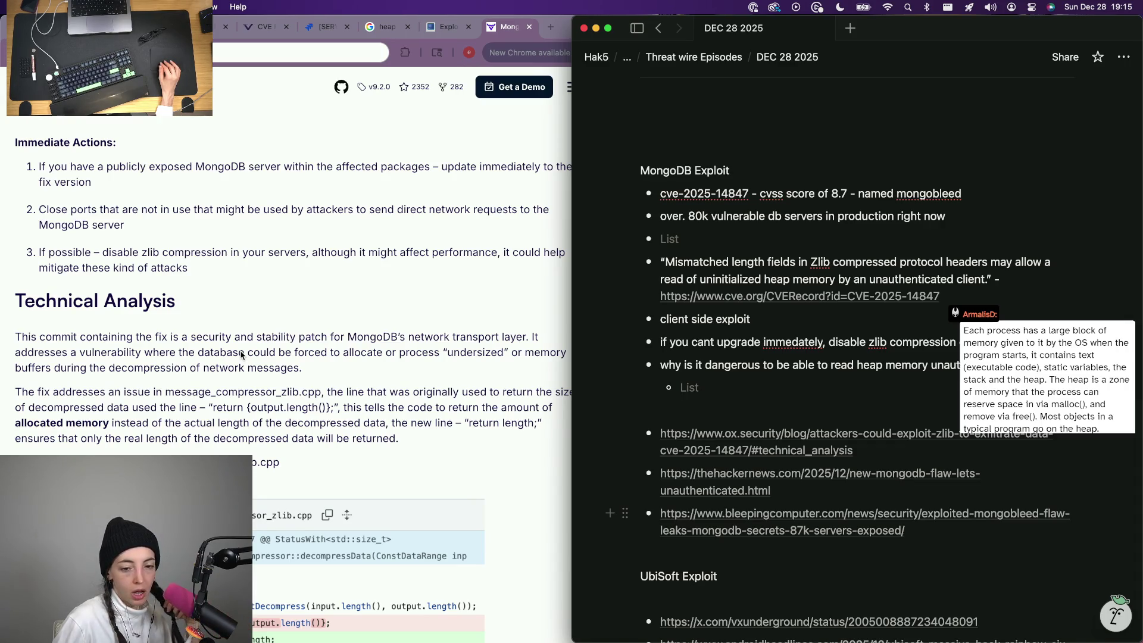
Switch back to the article window in Chrome, then bring up Mission Control.
key(super+Tab)
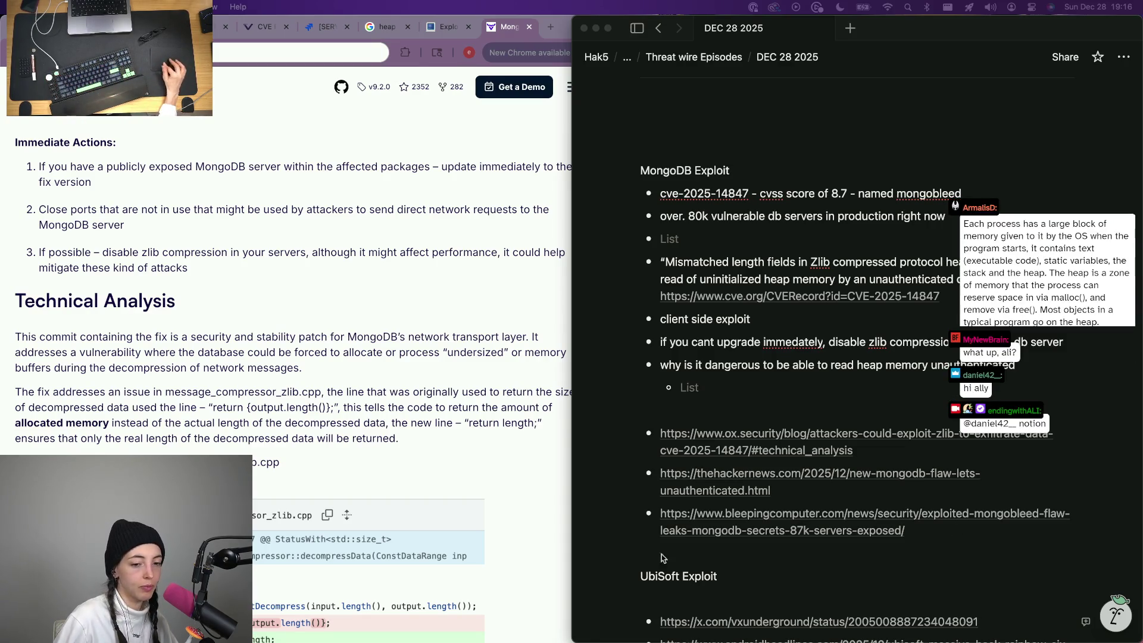
click(196, 359)
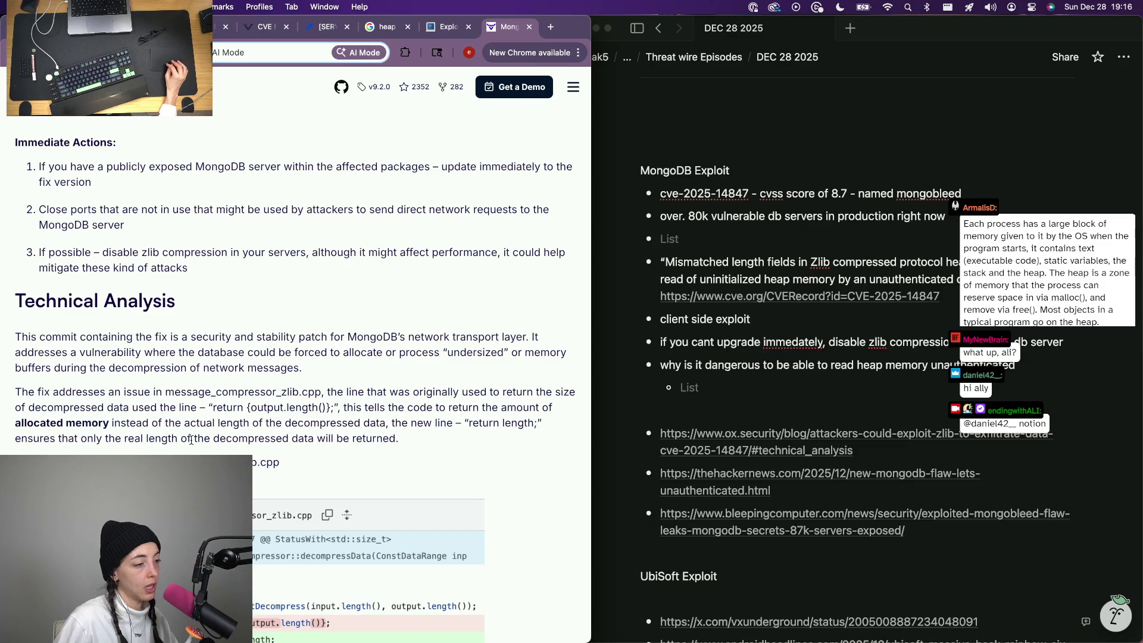
key(ctrl+Up)
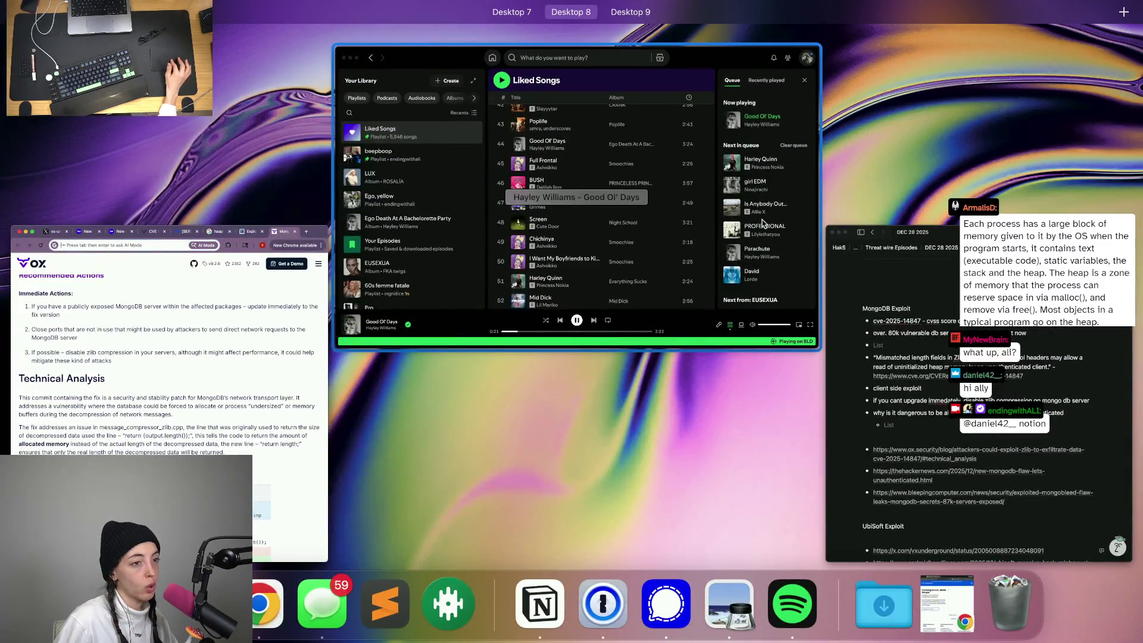
Queue the Ashnikko track, Gnarly and Stateside from Liked Songs, then start a Spotify search.
click(577, 244)
scroll(489, 314, down, 5)
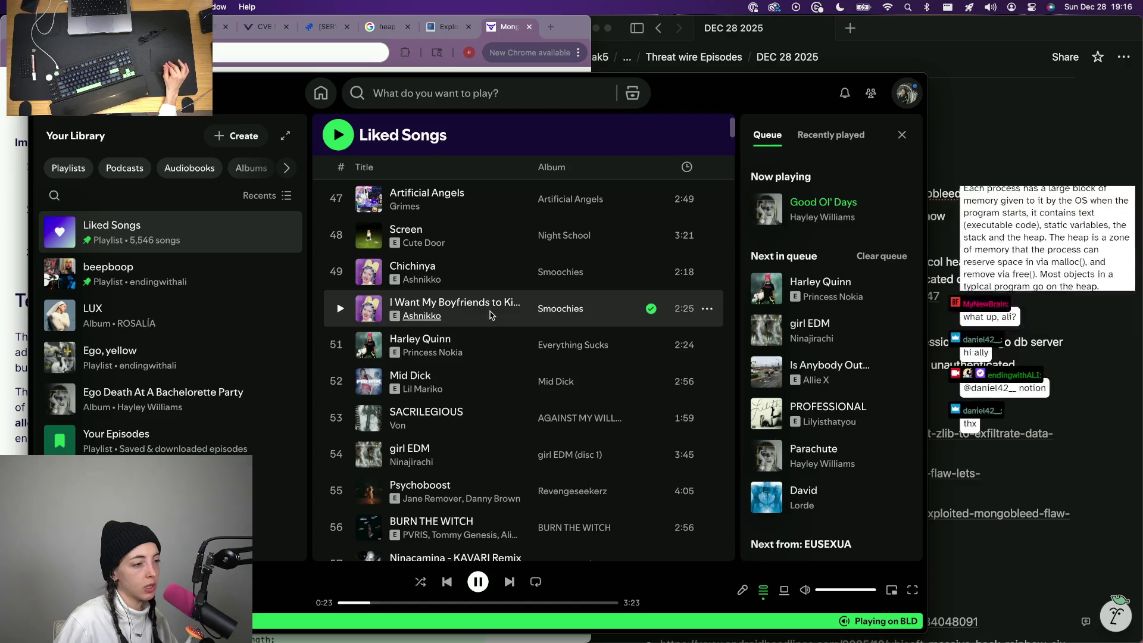
right_click(486, 319)
click(489, 393)
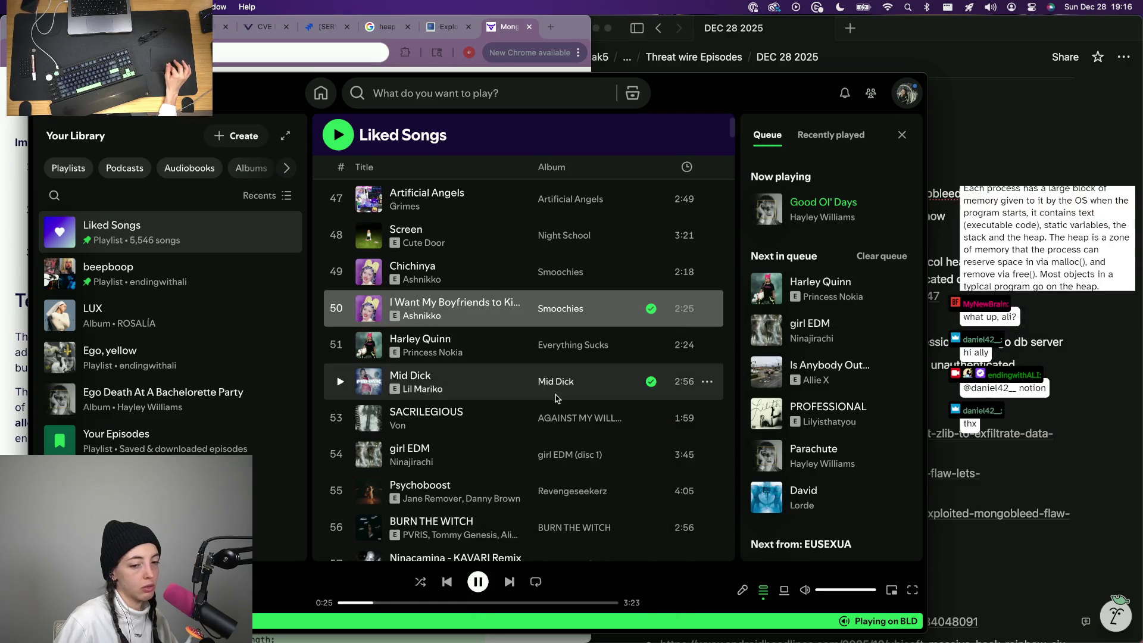
scroll(487, 408, down, 1)
scroll(487, 407, down, 5)
scroll(487, 407, down, 1)
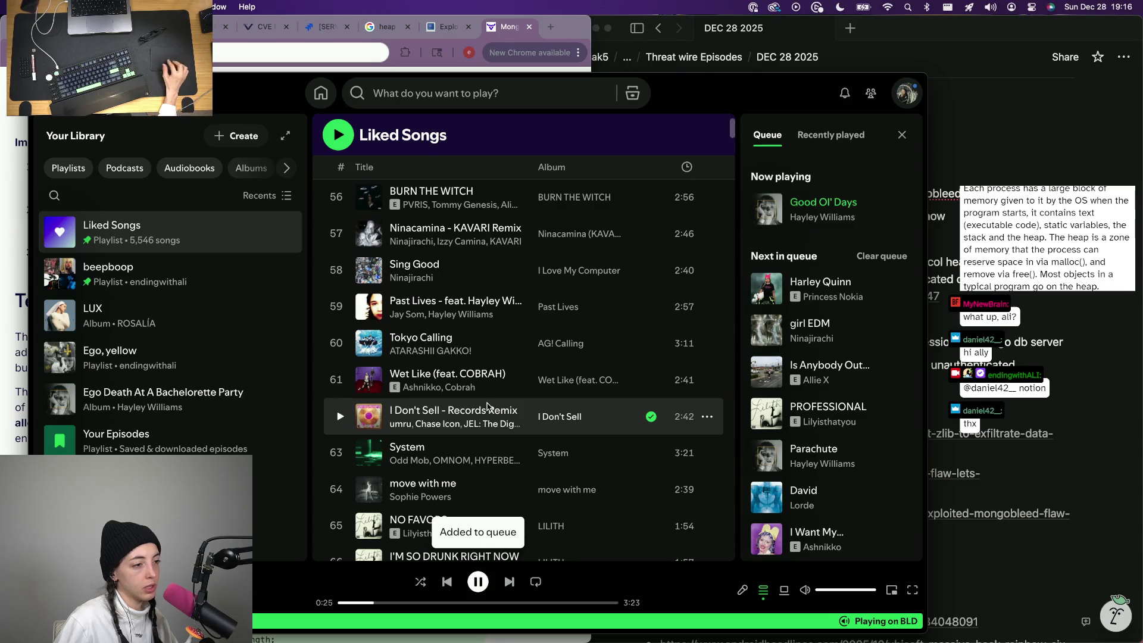
scroll(500, 304, down, 3)
scroll(501, 339, down, 7)
scroll(502, 340, down, 1)
scroll(500, 342, down, 10)
scroll(500, 343, down, 10)
scroll(499, 345, down, 10)
scroll(497, 345, down, 2)
scroll(496, 332, down, 3)
scroll(494, 314, down, 5)
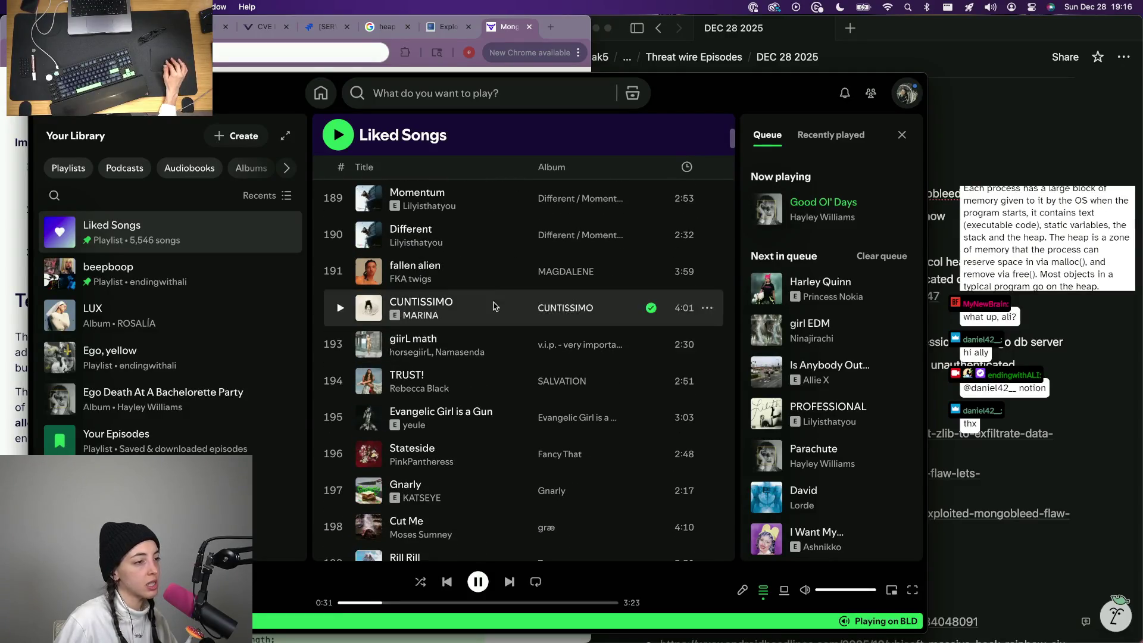
scroll(471, 325, down, 5)
right_click(469, 310)
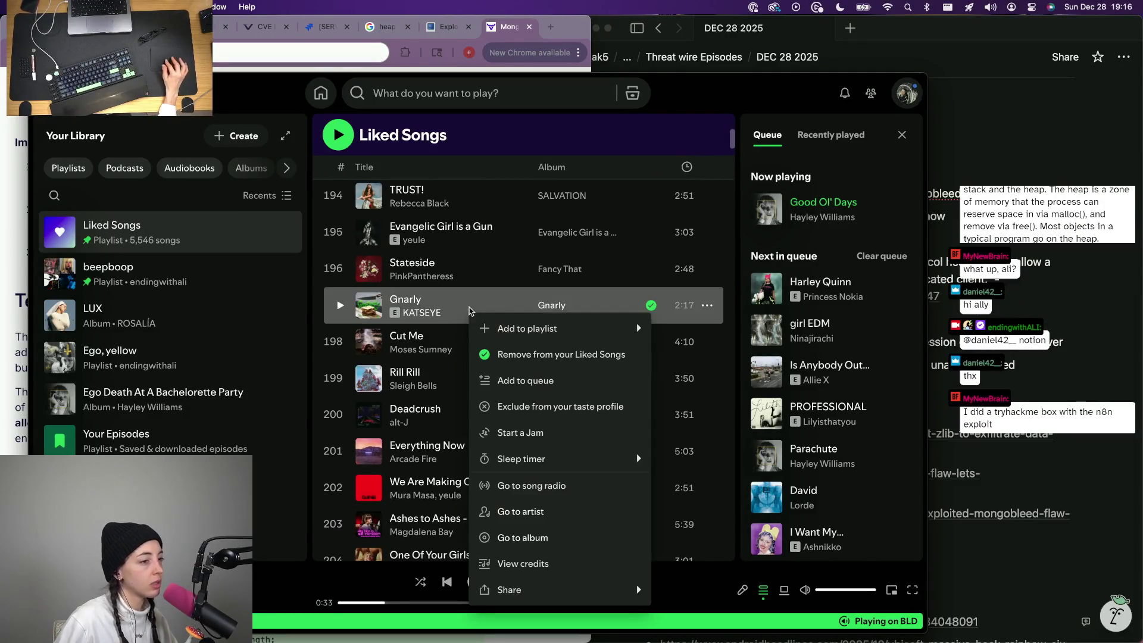
click(514, 379)
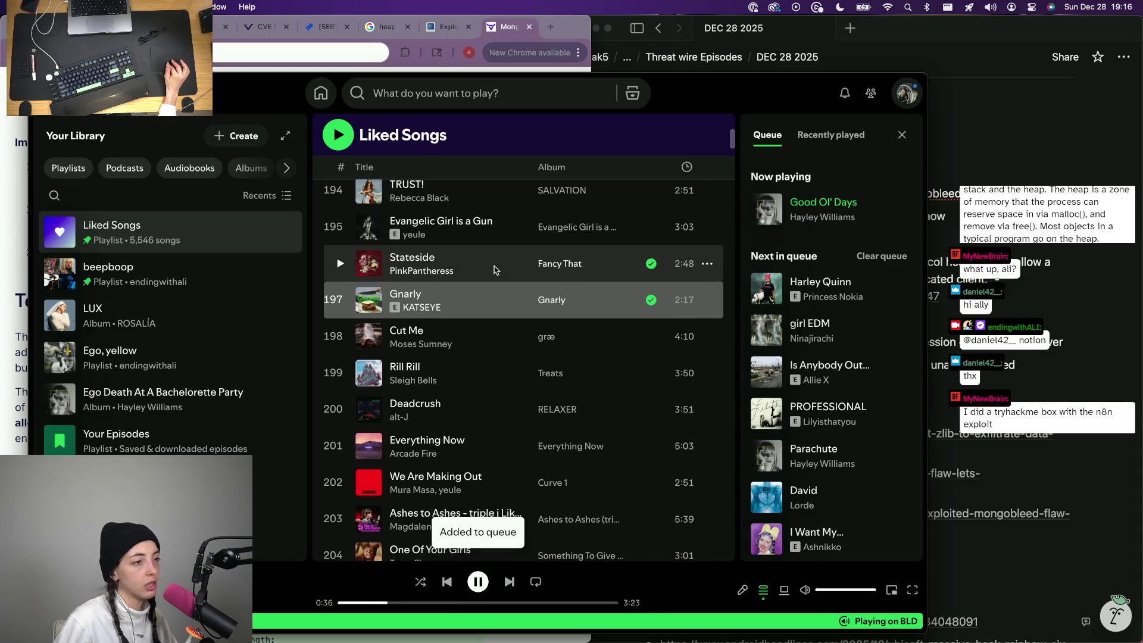
right_click(493, 268)
click(551, 347)
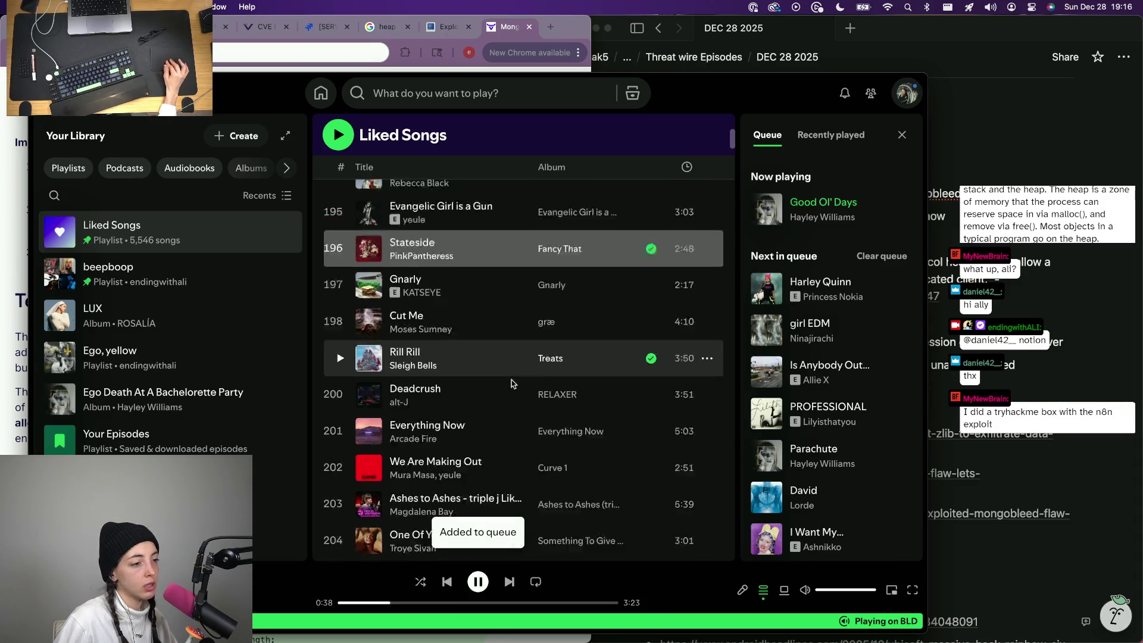
scroll(511, 318, down, 5)
scroll(512, 313, down, 1)
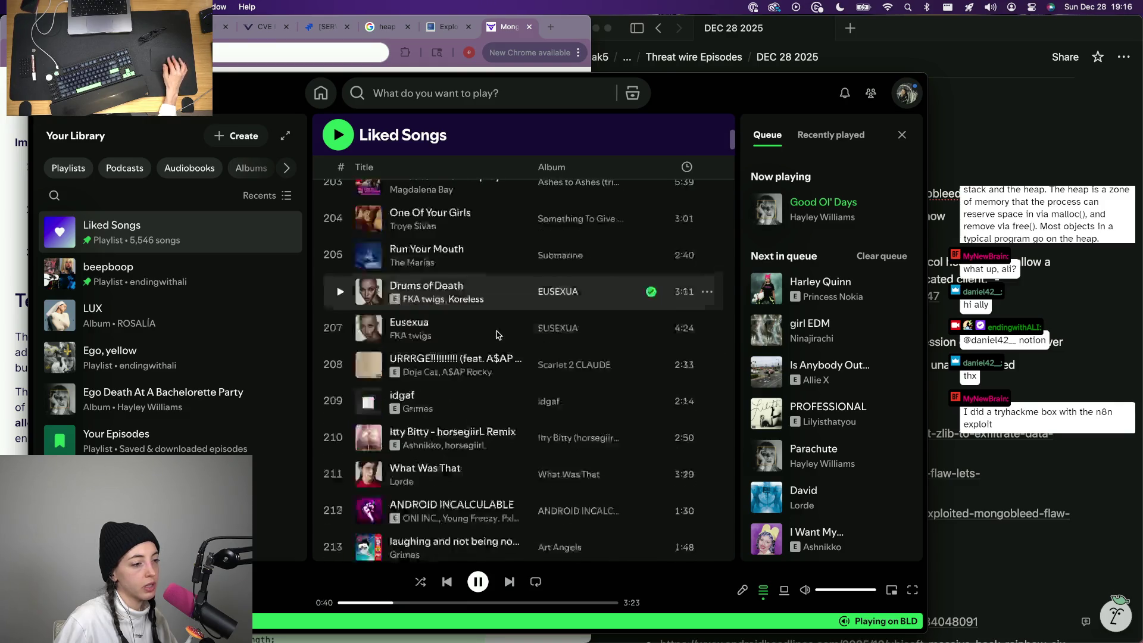
scroll(500, 322, down, 4)
click(474, 93)
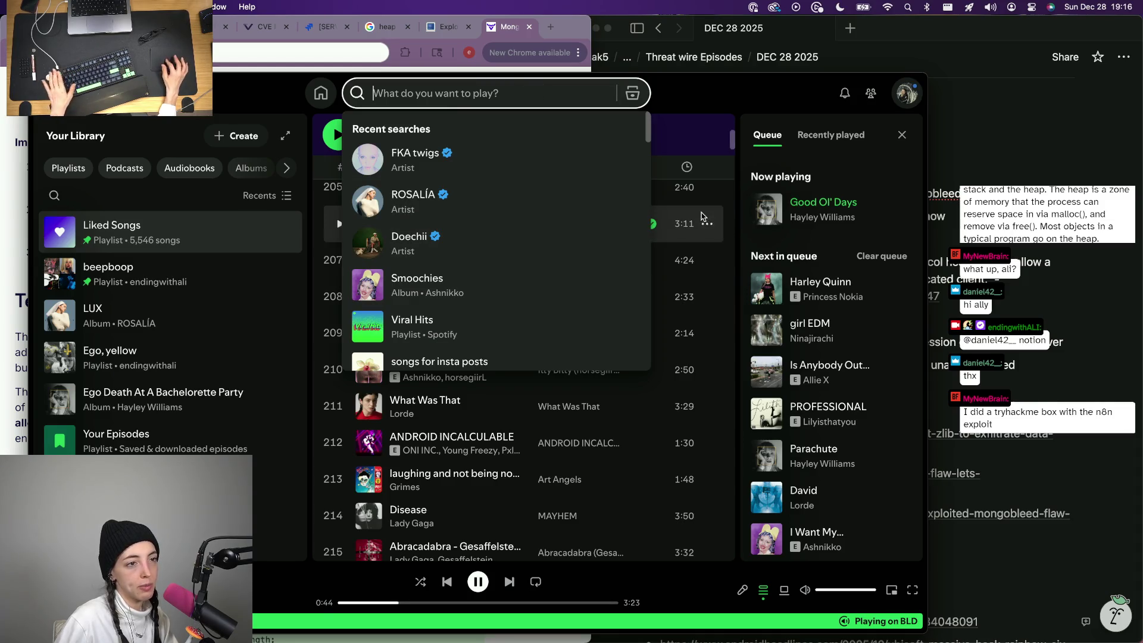
Filter Liked Songs by 'berlin' and queue Jerusalem, New York, Berlin.
key(Escape)
scroll(485, 243, up, 15)
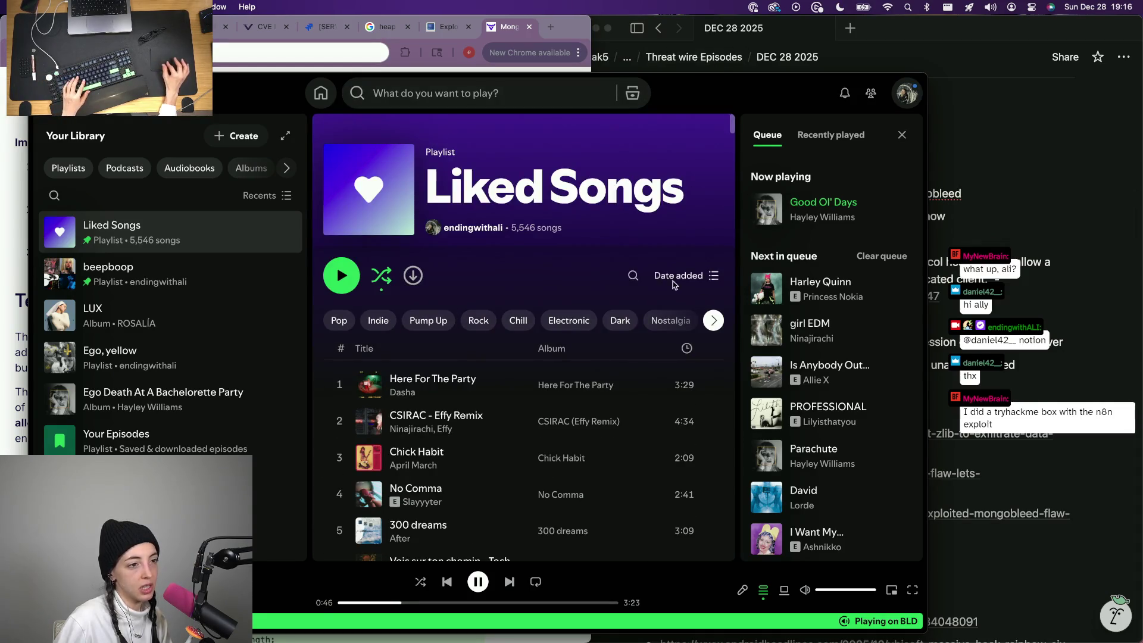
click(633, 275)
text(berlin)
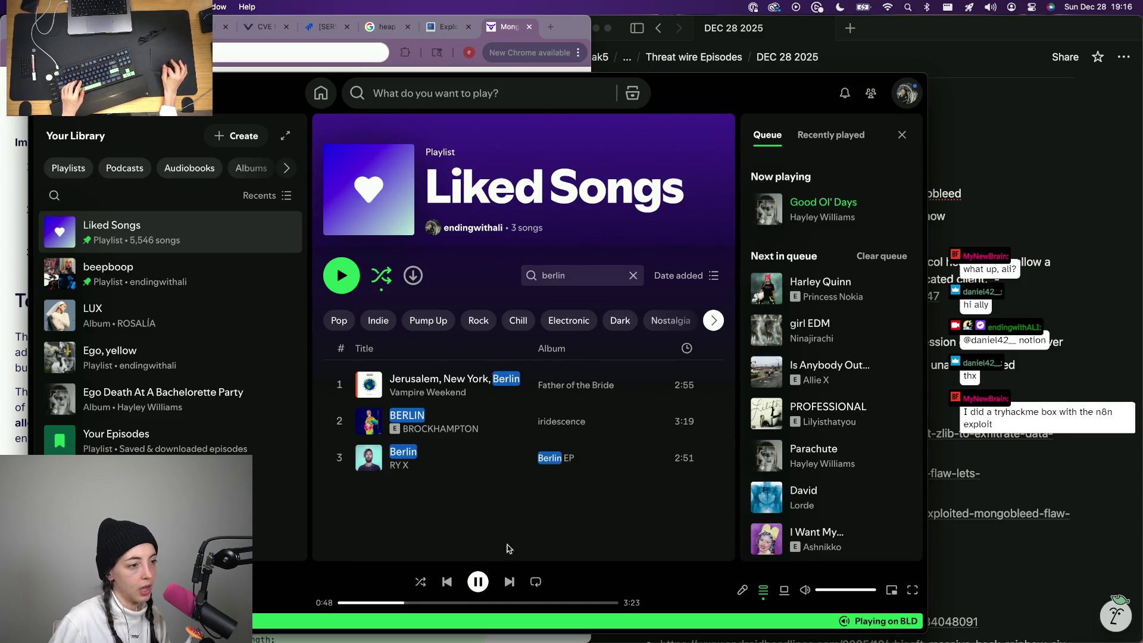
right_click(497, 400)
click(563, 170)
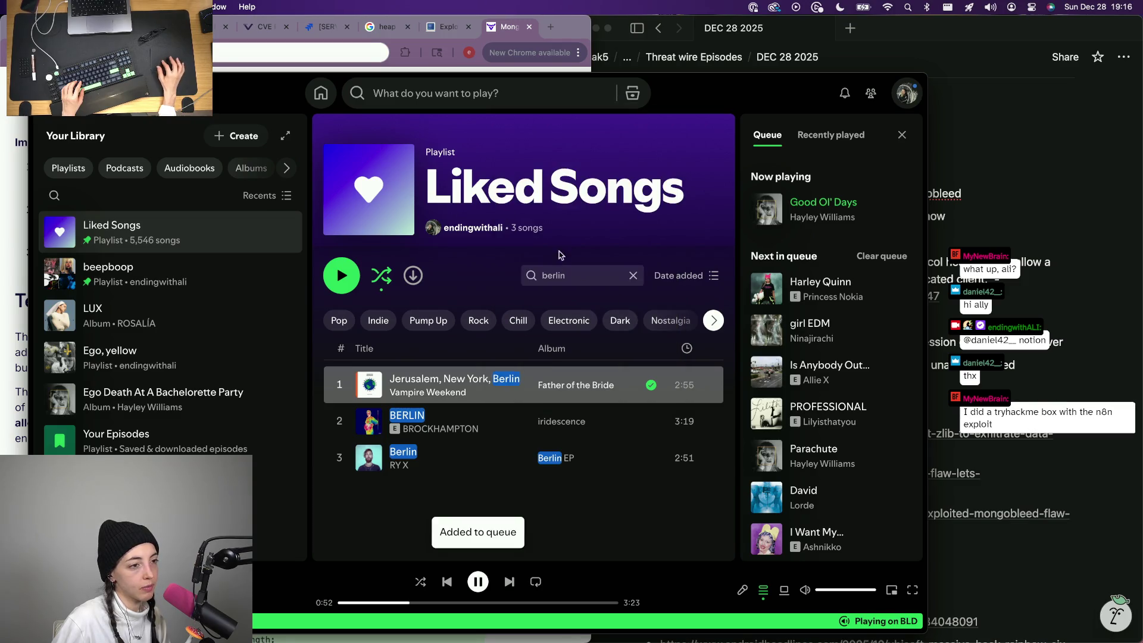
Search the list for 'germany', find nothing, and clear the filter to show all Liked Songs.
key(ctrl+a)
text(germany)
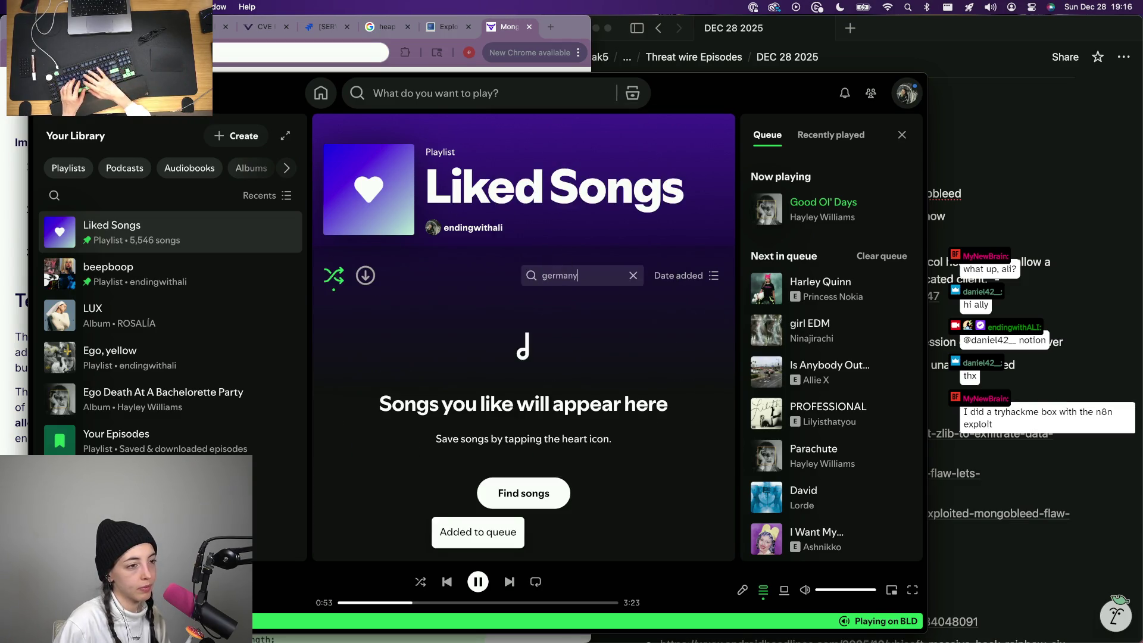
key(ctrl+a)
key(BackSpace)
scroll(358, 459, down, 10)
scroll(359, 459, down, 10)
scroll(359, 459, down, 15)
scroll(358, 459, down, 15)
scroll(359, 459, down, 15)
scroll(359, 459, down, 15)
scroll(358, 459, down, 15)
scroll(358, 459, down, 15)
scroll(358, 459, down, 15)
scroll(358, 459, down, 15)
scroll(359, 460, down, 12)
scroll(358, 460, down, 12)
scroll(462, 407, down, 3)
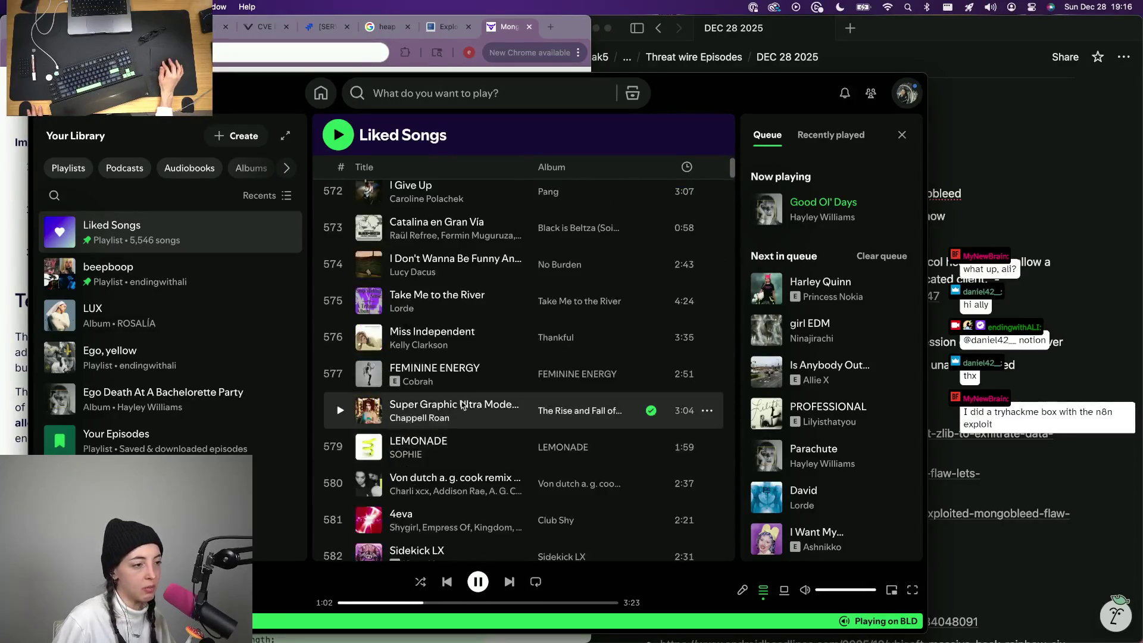
Queue the Chappell Roan track, Demons and Nosebleeds from Liked Songs.
right_click(483, 424)
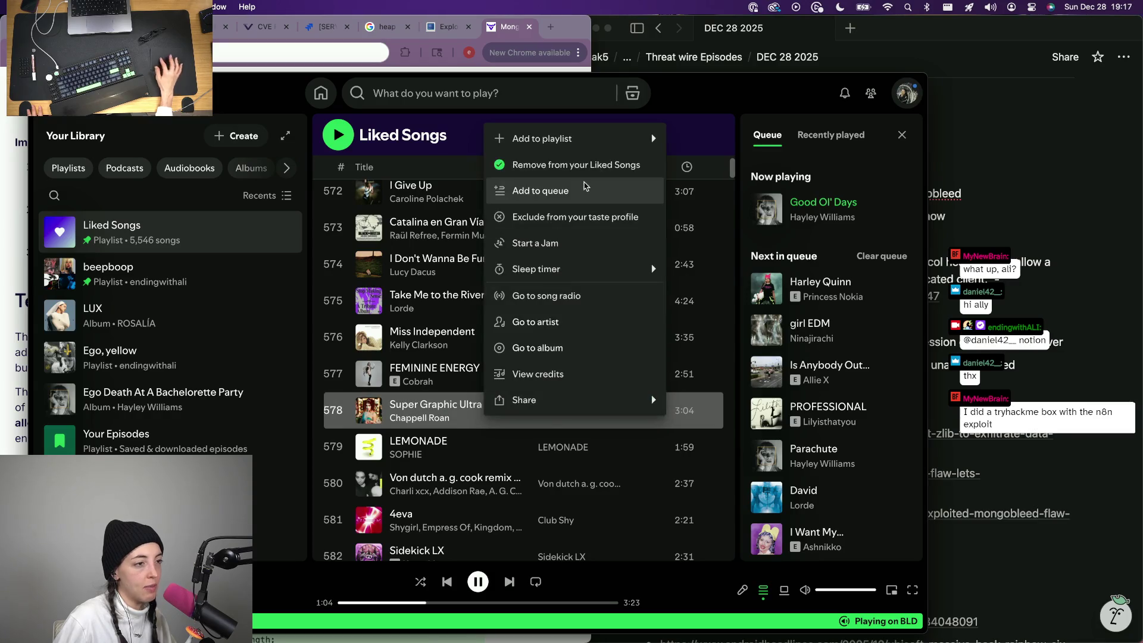
click(548, 190)
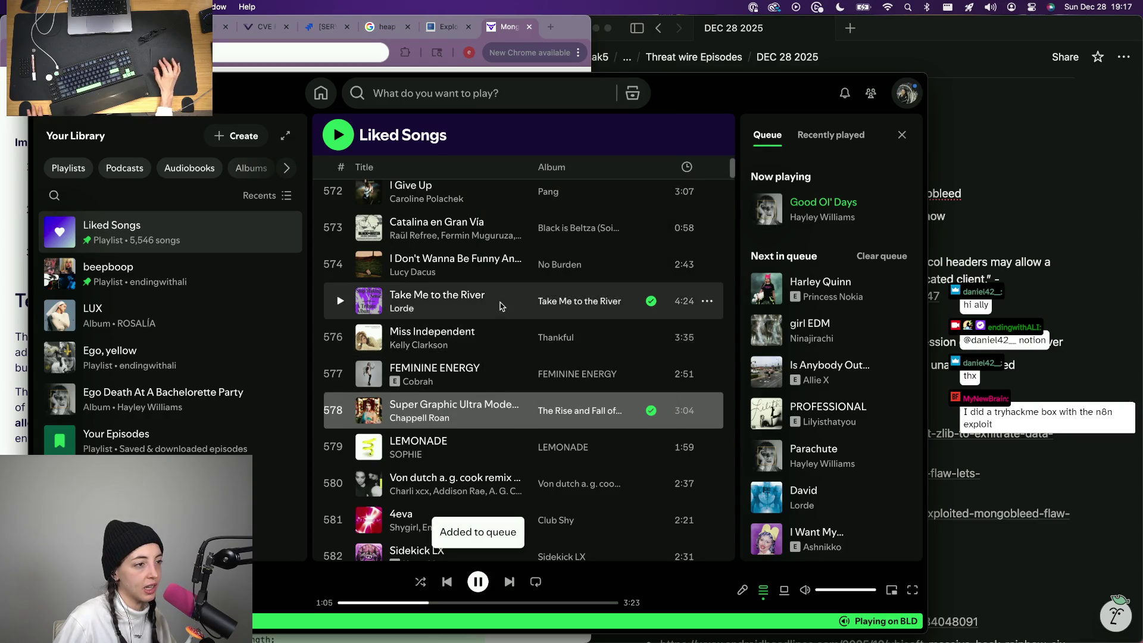
scroll(483, 357, up, 1)
scroll(469, 316, up, 2)
scroll(482, 290, up, 1)
scroll(481, 289, up, 1)
scroll(478, 286, up, 5)
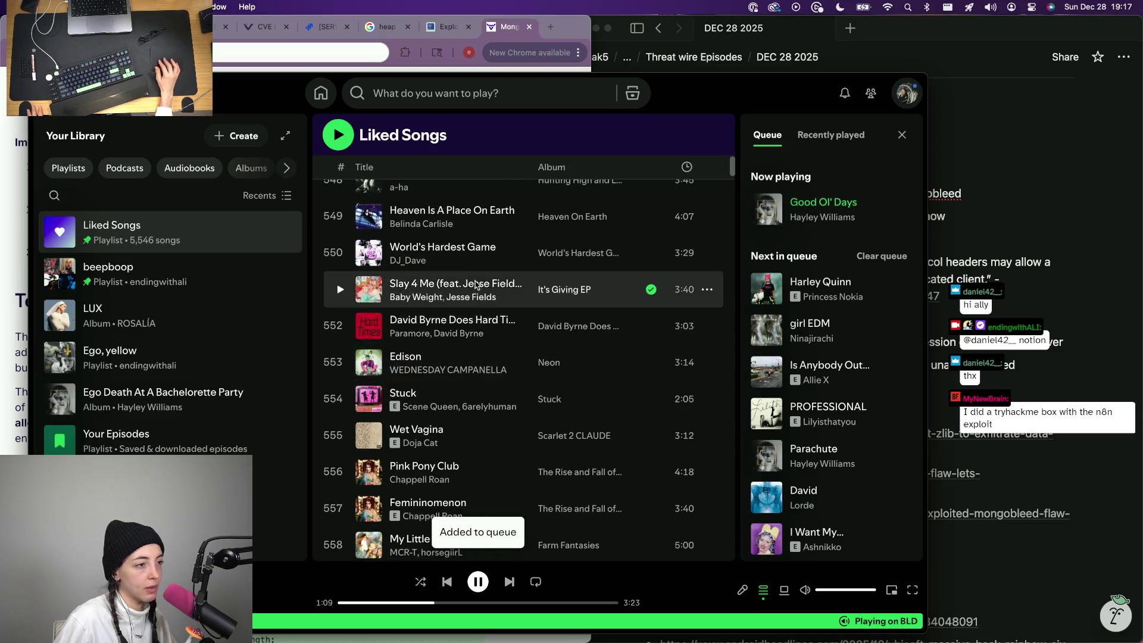
scroll(477, 268, up, 1)
scroll(480, 267, up, 2)
scroll(480, 267, up, 1)
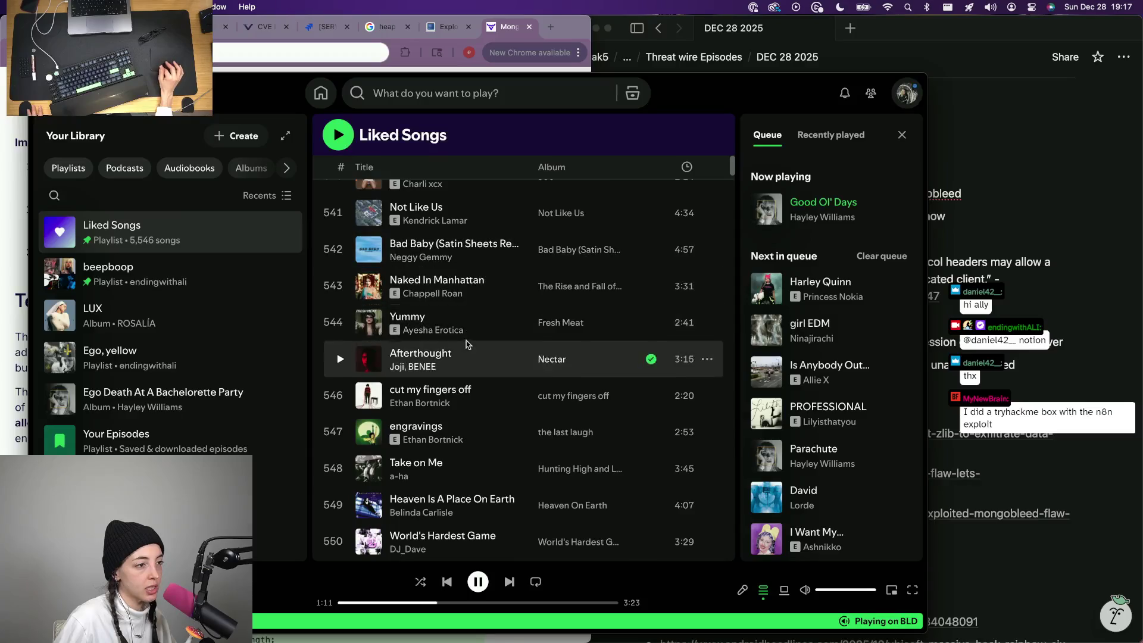
scroll(500, 279, up, 5)
scroll(504, 279, up, 10)
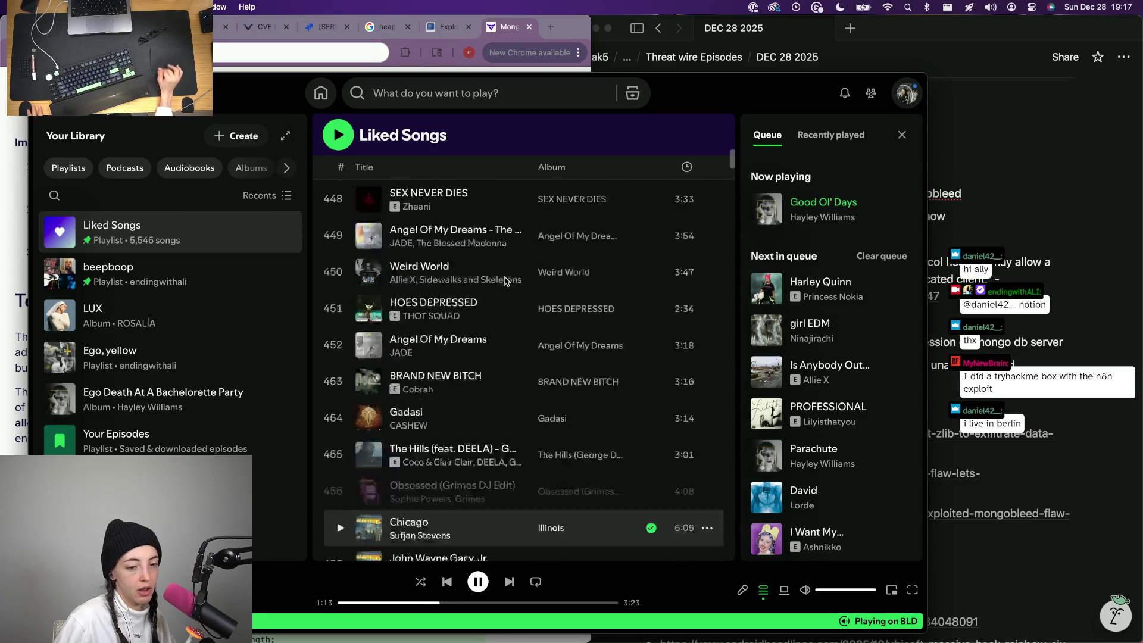
scroll(506, 268, up, 10)
scroll(508, 255, up, 10)
scroll(510, 236, up, 10)
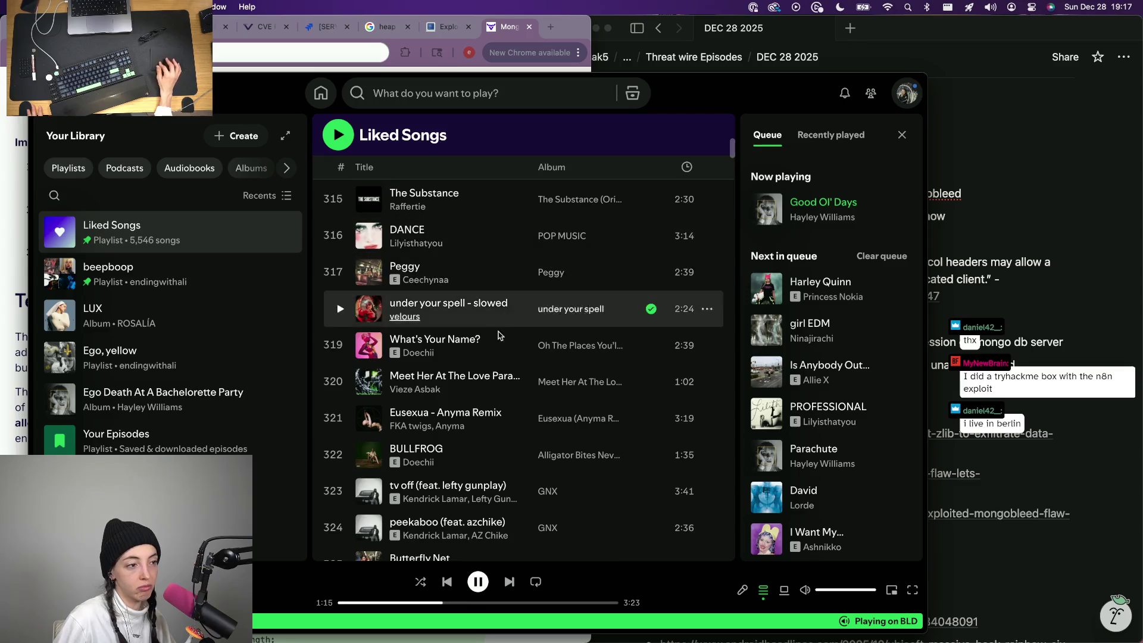
scroll(458, 284, up, 5)
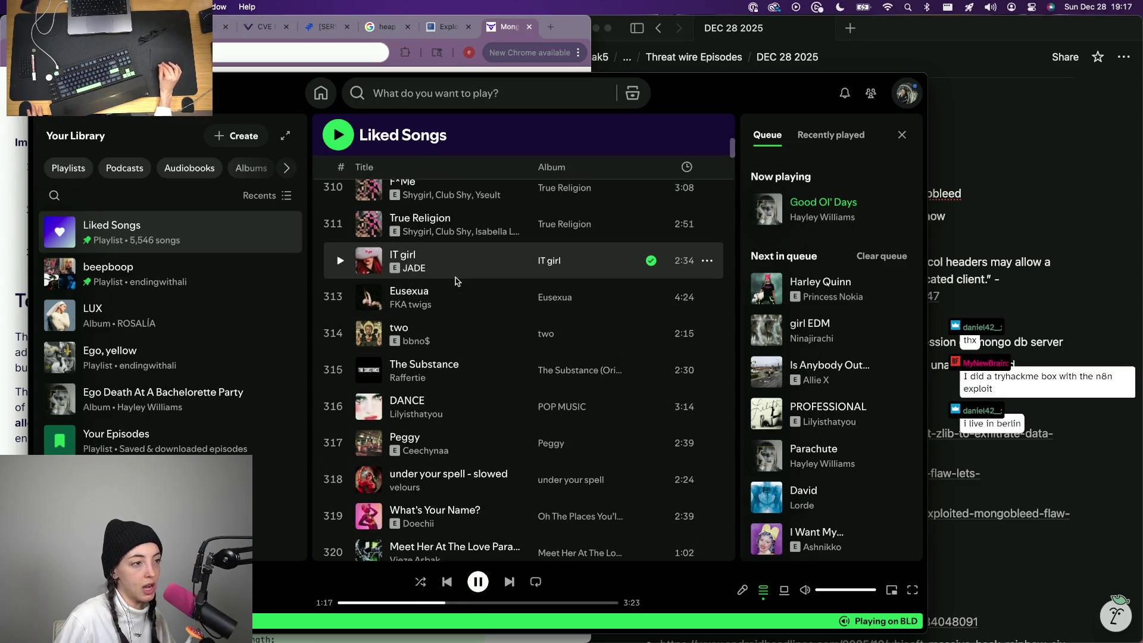
scroll(455, 281, up, 1)
scroll(455, 281, up, 1)
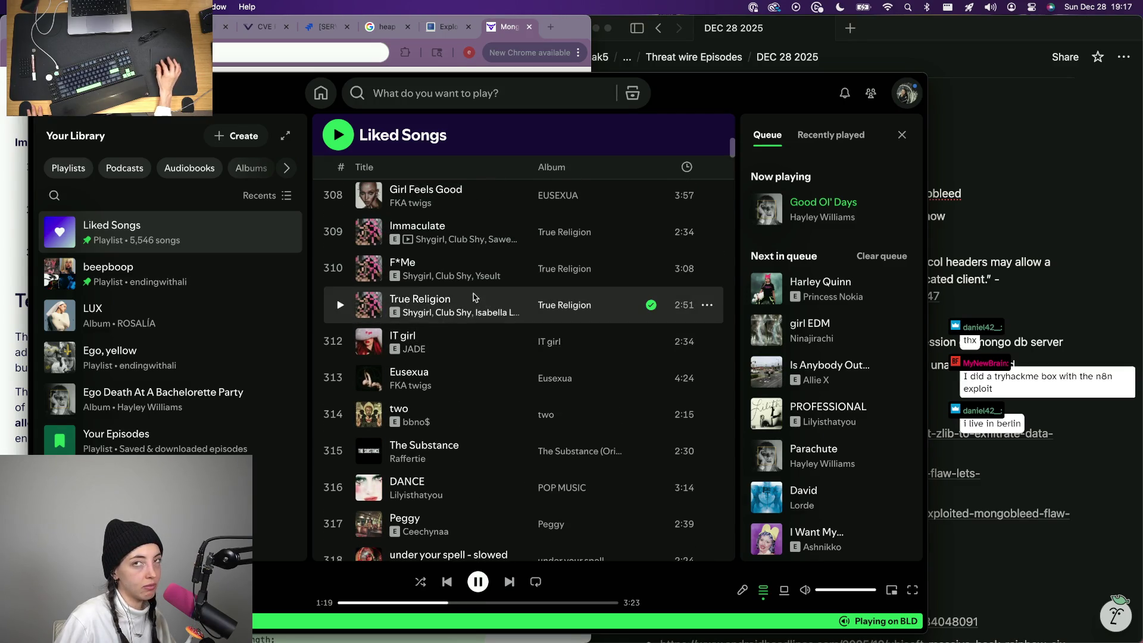
scroll(490, 293, up, 5)
scroll(485, 298, down, 3)
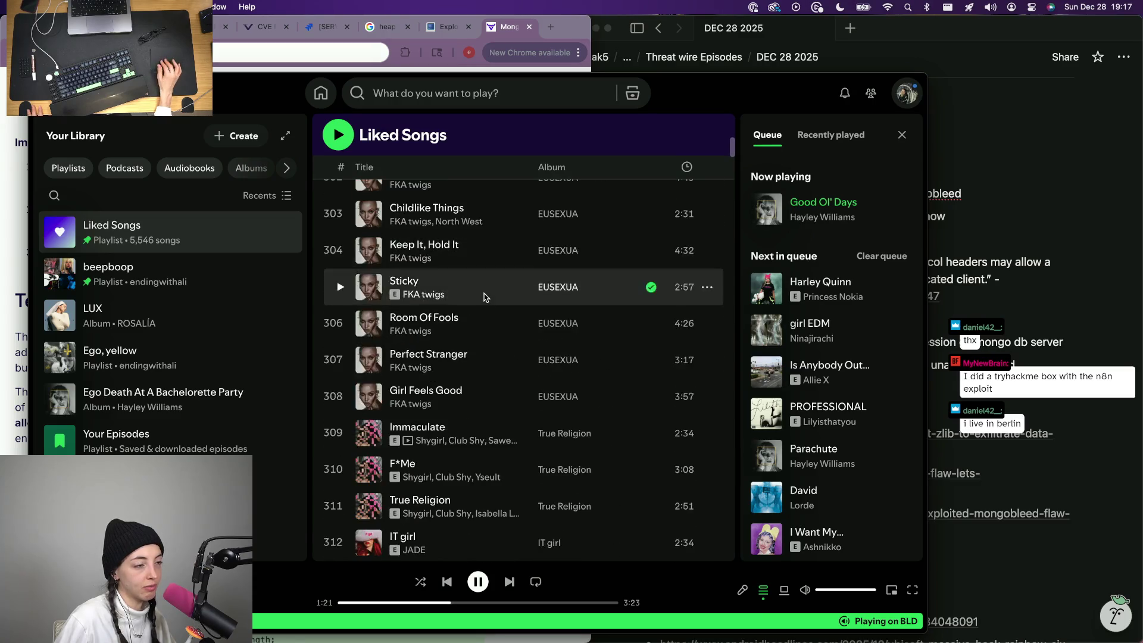
scroll(484, 297, up, 1)
scroll(484, 296, up, 3)
scroll(484, 299, up, 1)
scroll(483, 304, up, 3)
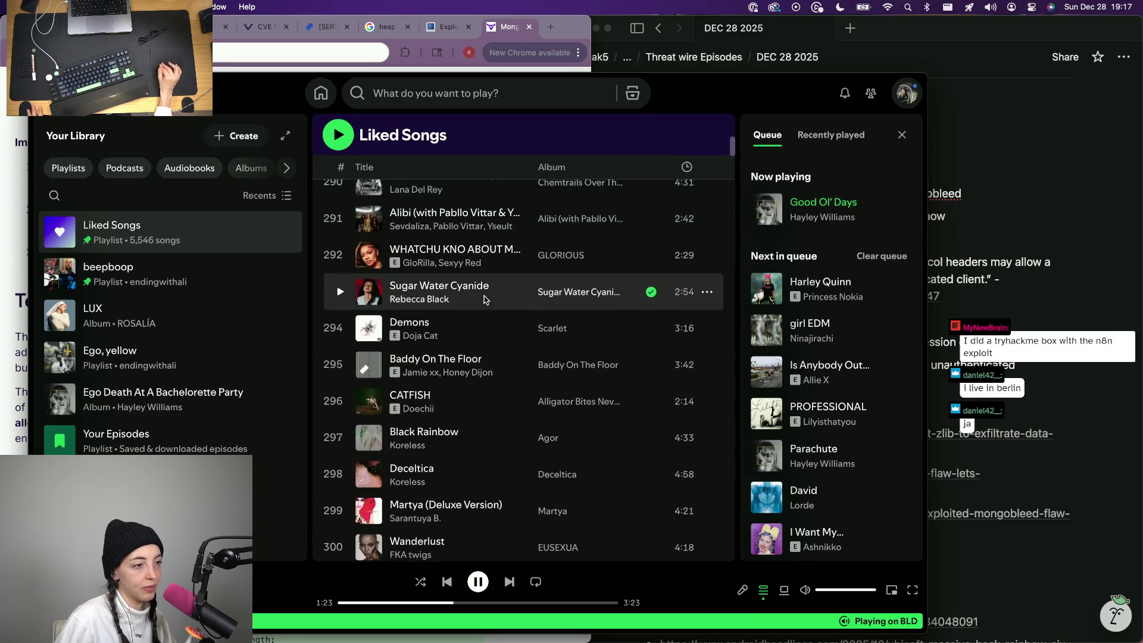
scroll(477, 320, up, 1)
right_click(469, 342)
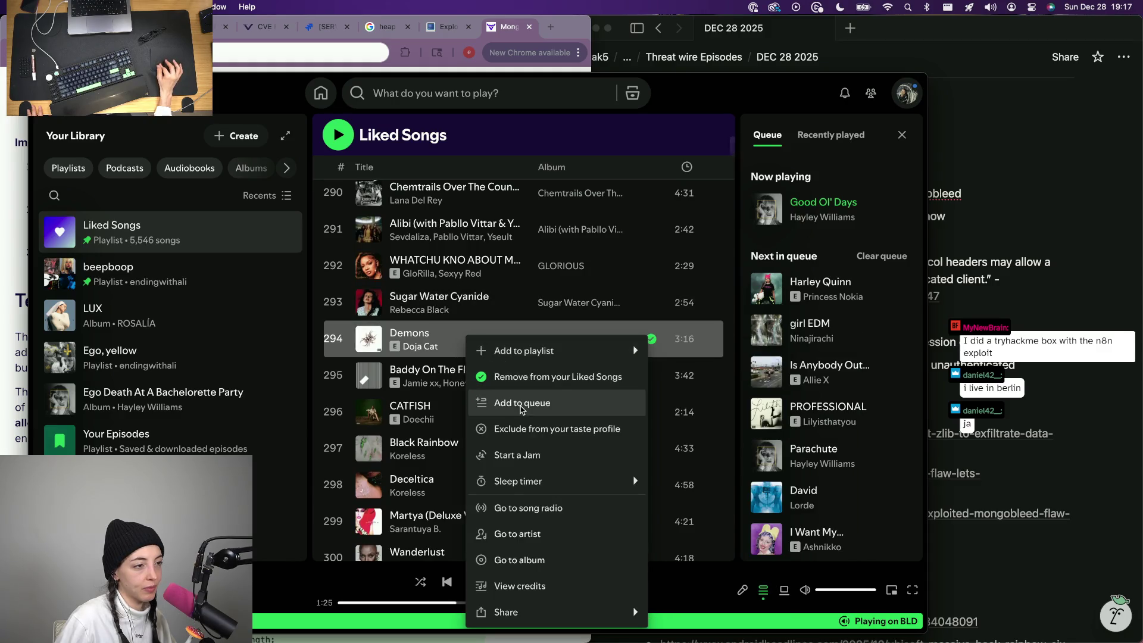
click(509, 402)
scroll(499, 322, up, 5)
scroll(496, 327, up, 2)
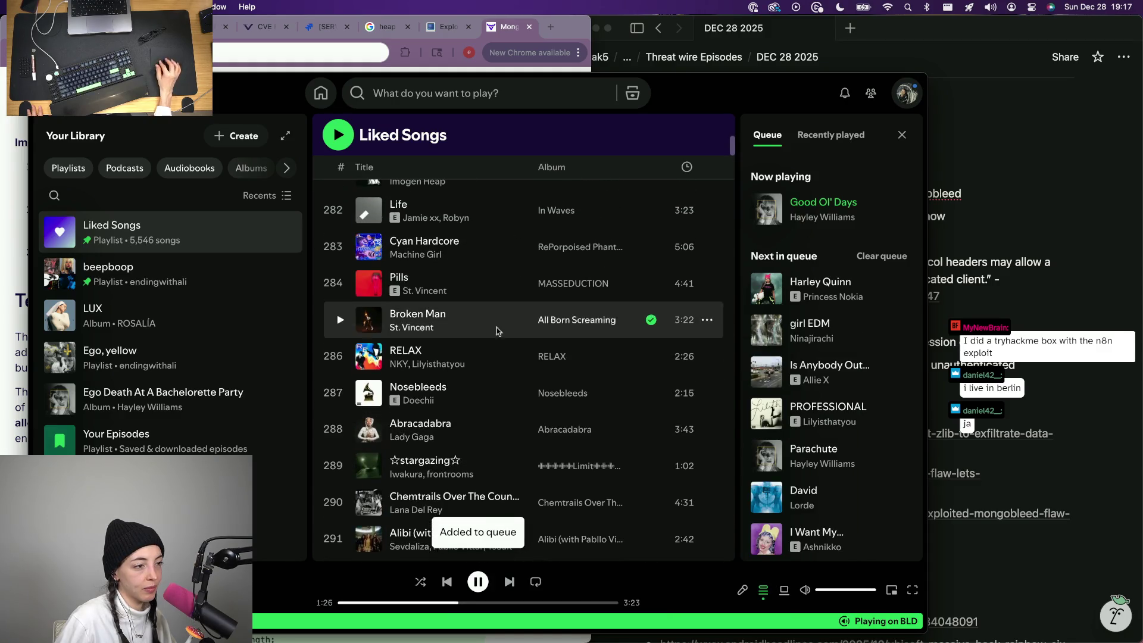
right_click(483, 399)
click(541, 165)
scroll(465, 269, up, 3)
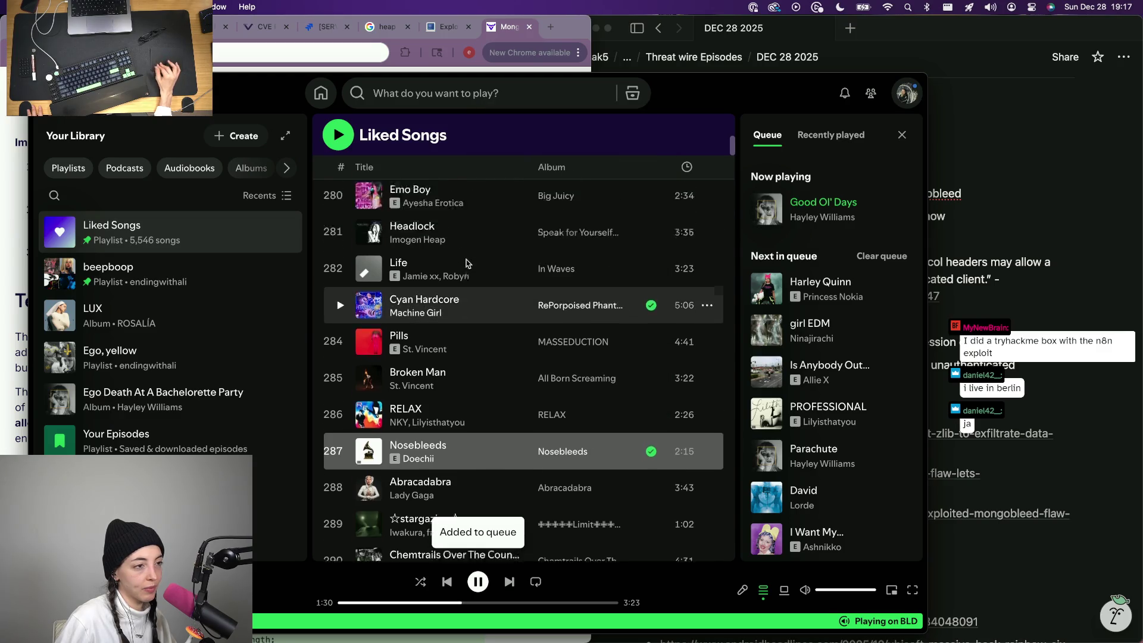
scroll(466, 269, up, 1)
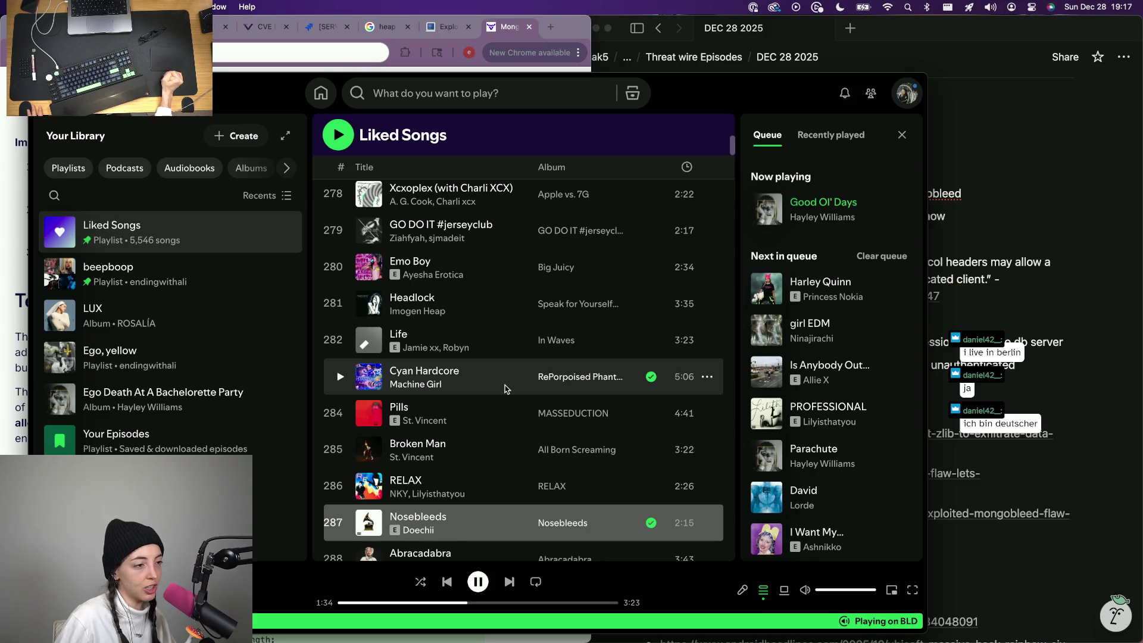
scroll(492, 439, up, 3)
scroll(492, 438, up, 7)
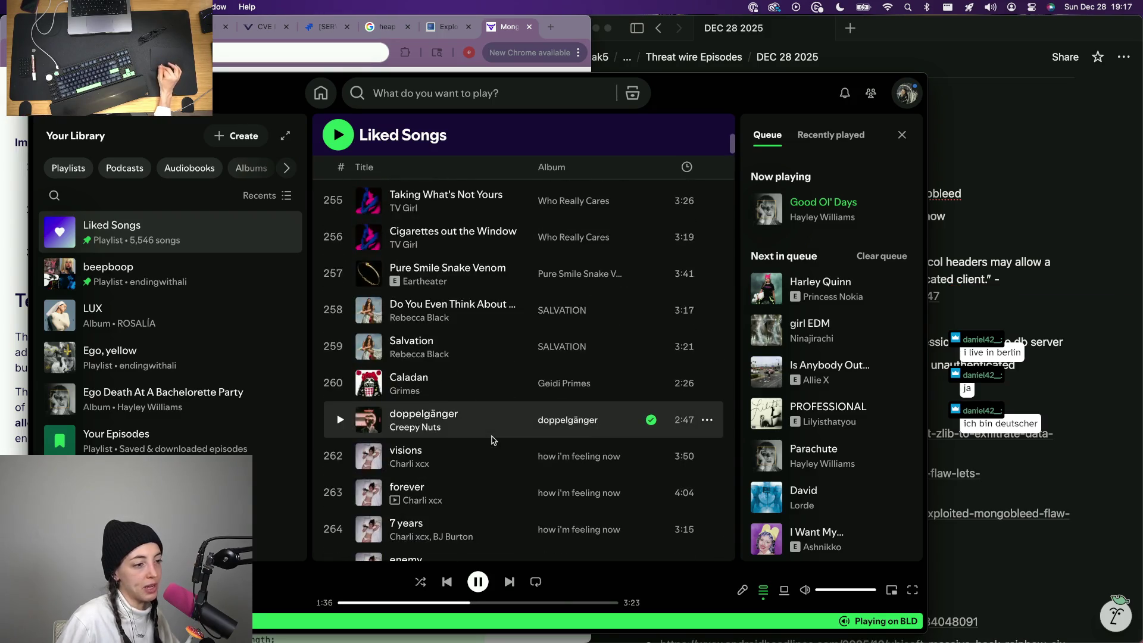
scroll(487, 483, down, 3)
scroll(488, 430, down, 2)
scroll(489, 394, down, 1)
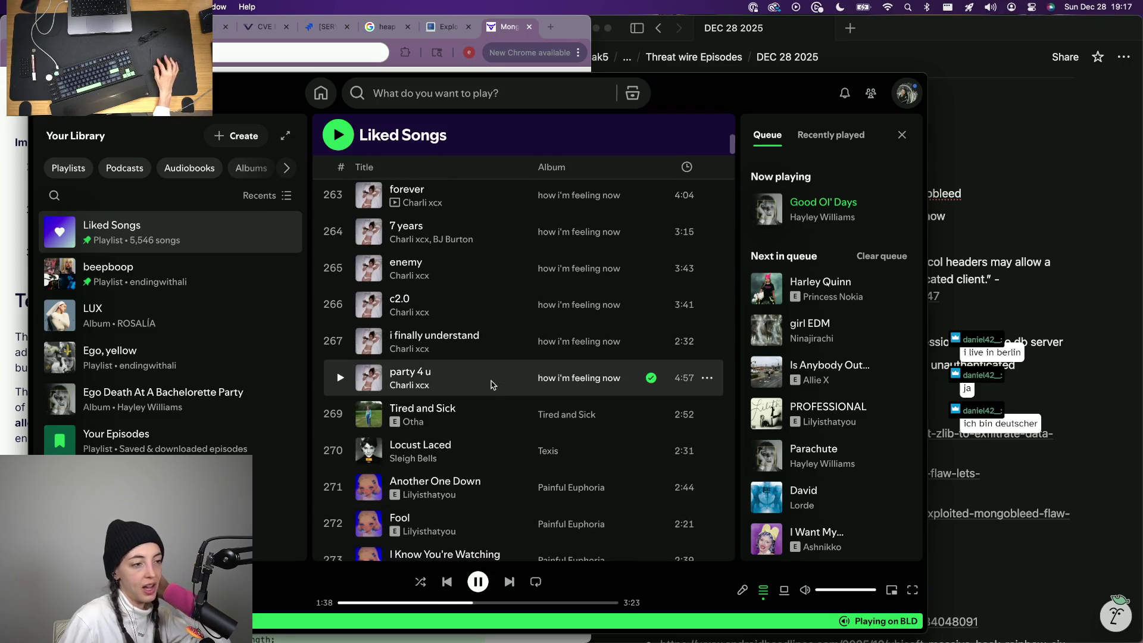
Queue party 4 u and Caladan, then bring the MongoDB article and Notion notes back in front.
right_click(490, 382)
click(581, 150)
scroll(537, 215, up, 1)
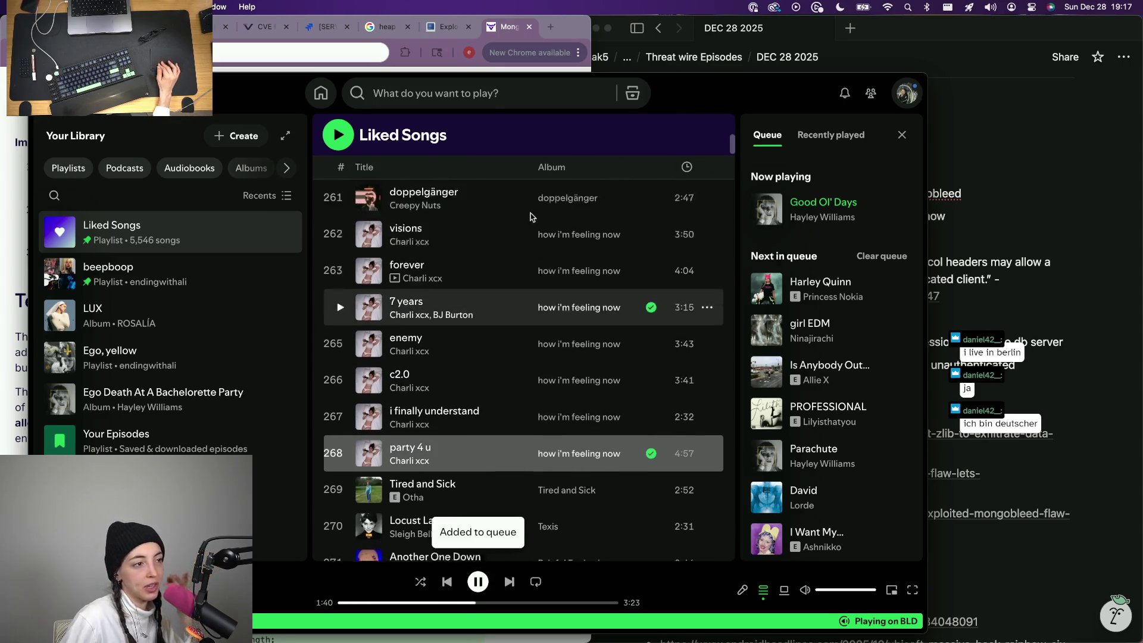
scroll(530, 218, up, 3)
scroll(530, 217, up, 1)
scroll(530, 217, up, 2)
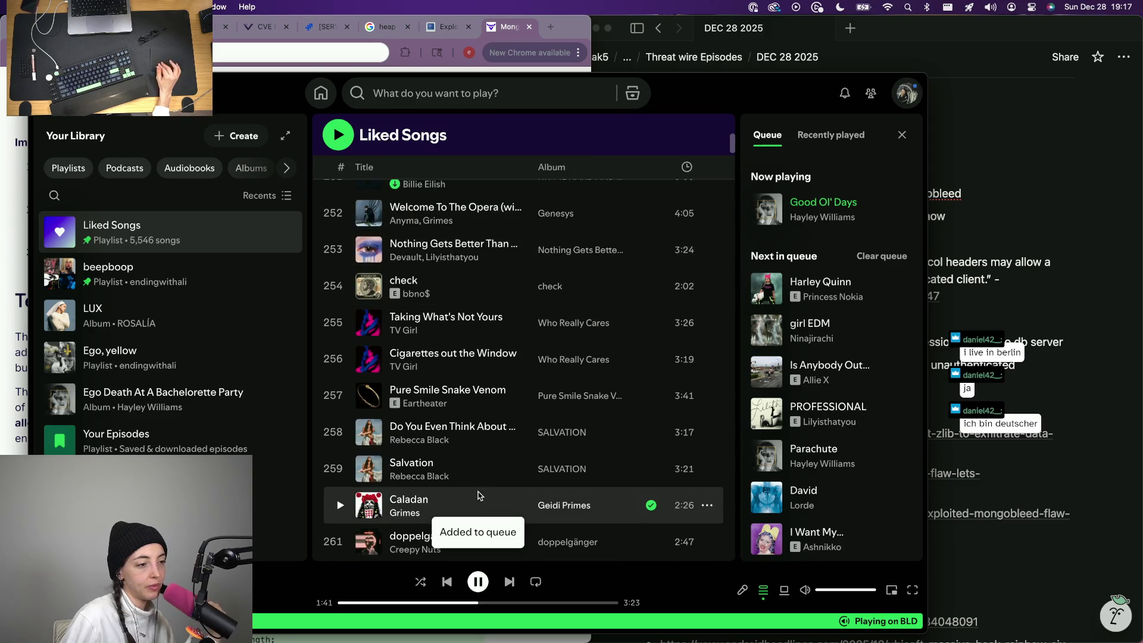
right_click(466, 505)
mouse_move(536, 350)
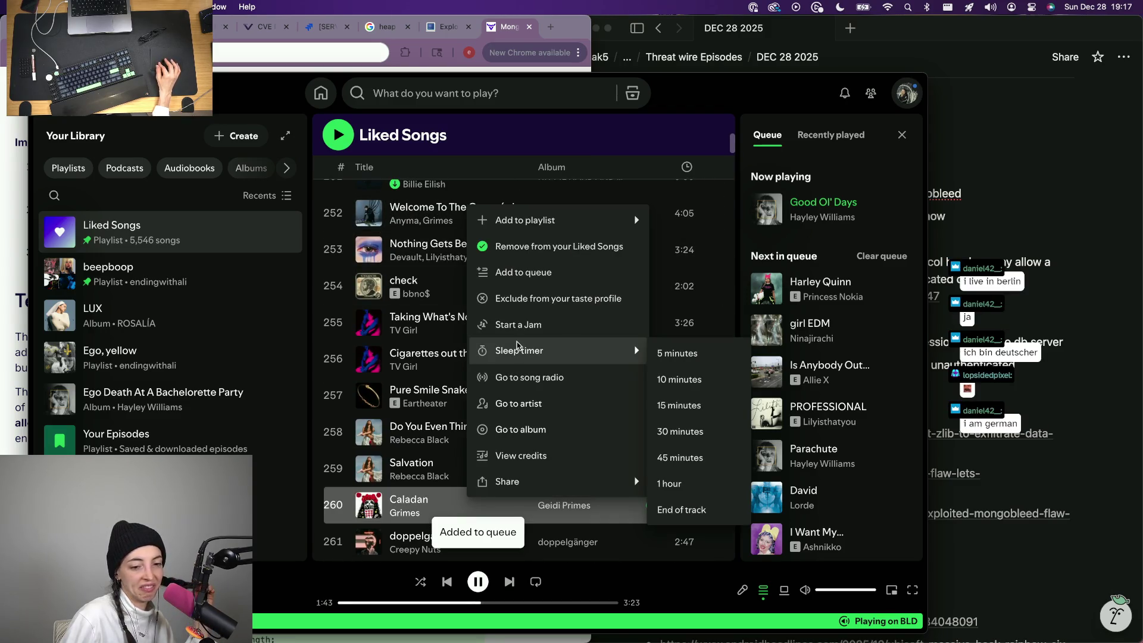
click(532, 273)
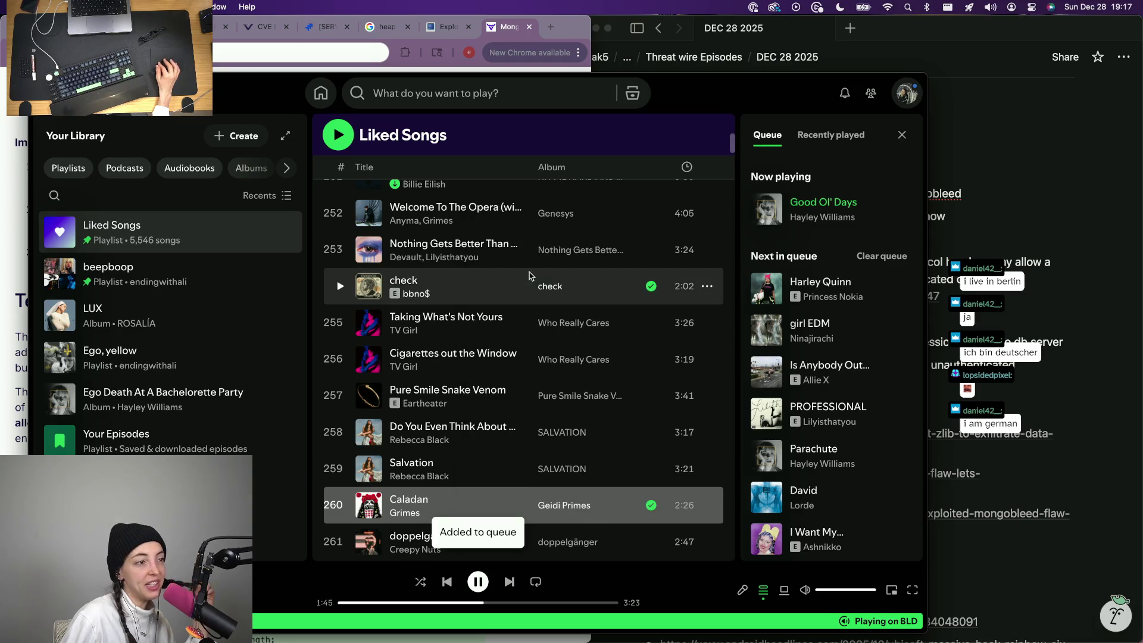
scroll(529, 275, up, 5)
scroll(530, 276, up, 3)
scroll(530, 276, up, 4)
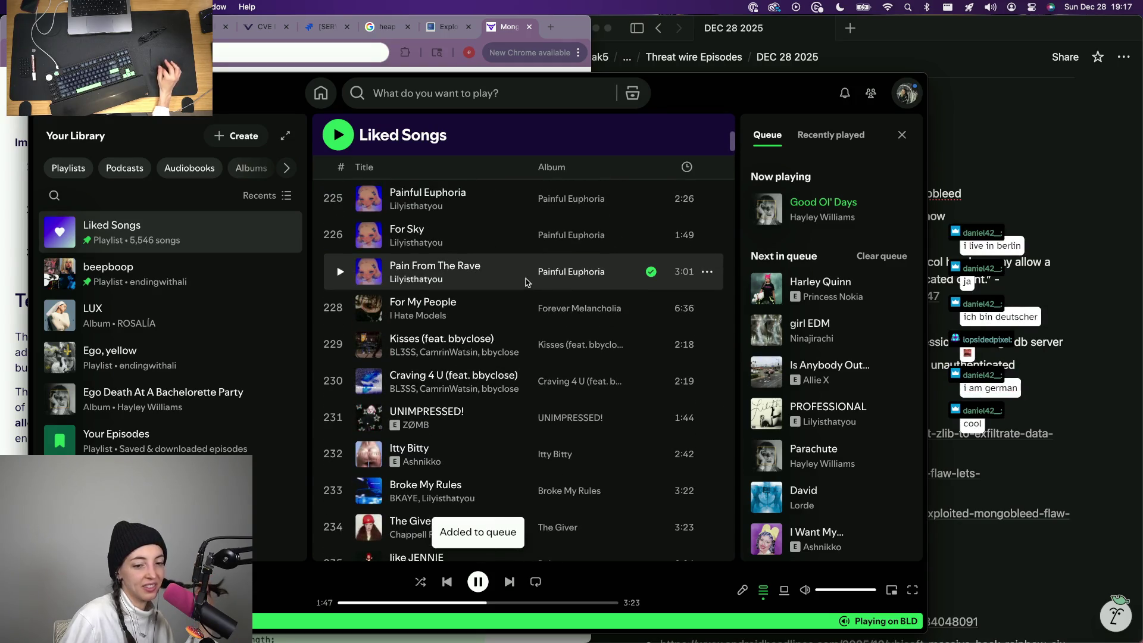
click(457, 63)
click(905, 36)
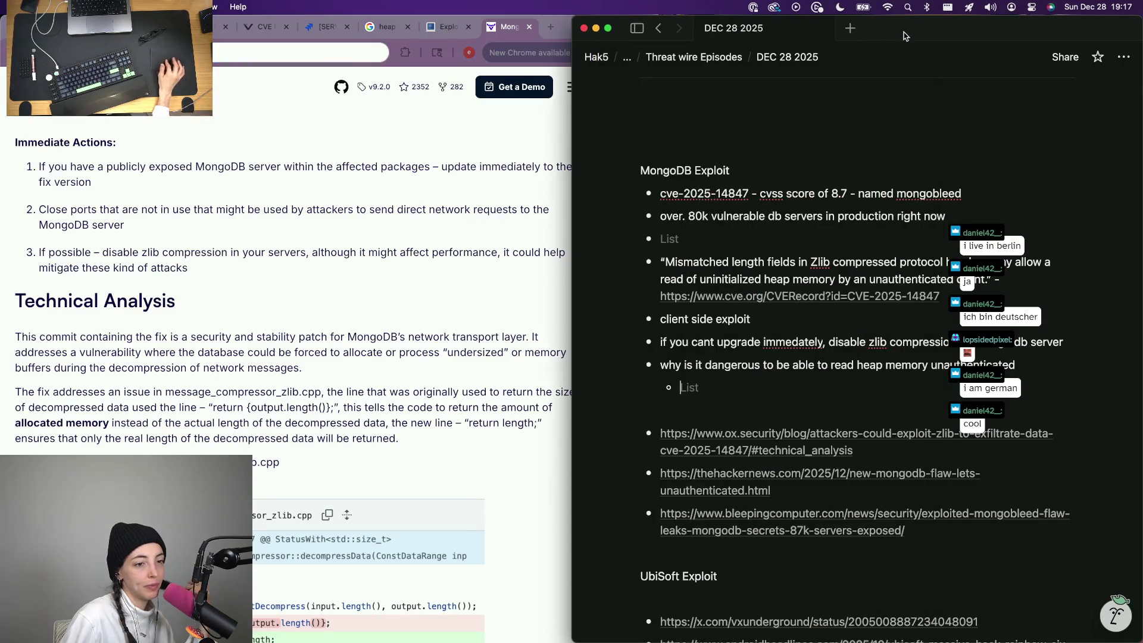
scroll(441, 568, down, 1)
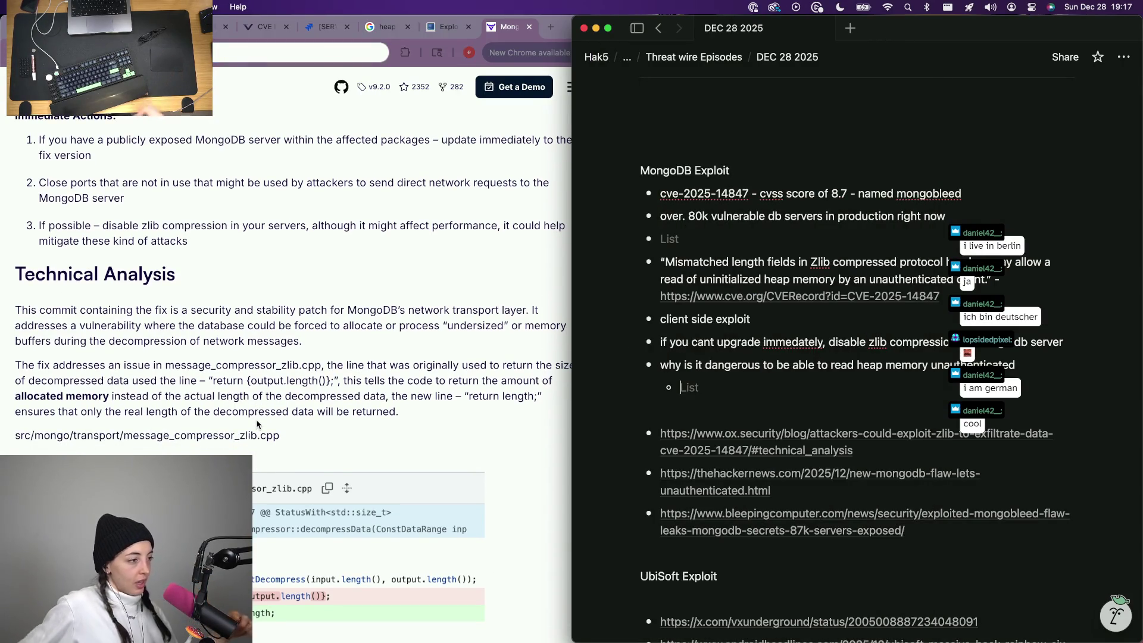
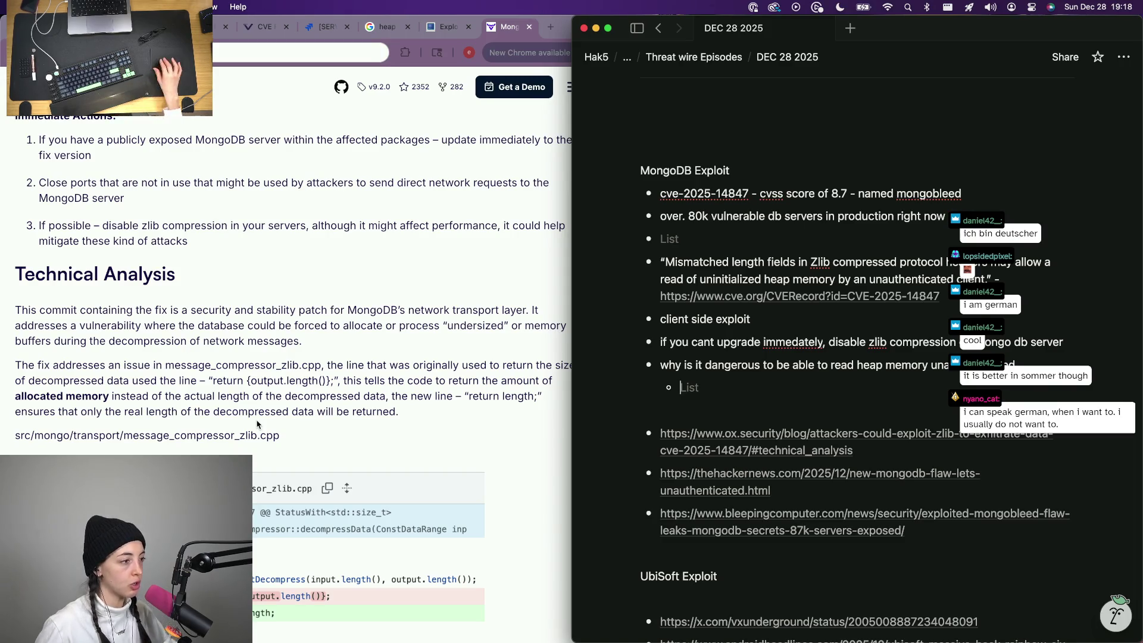
Return to the notes and turn the empty sub-bullet into a plain top-level text line.
click(257, 422)
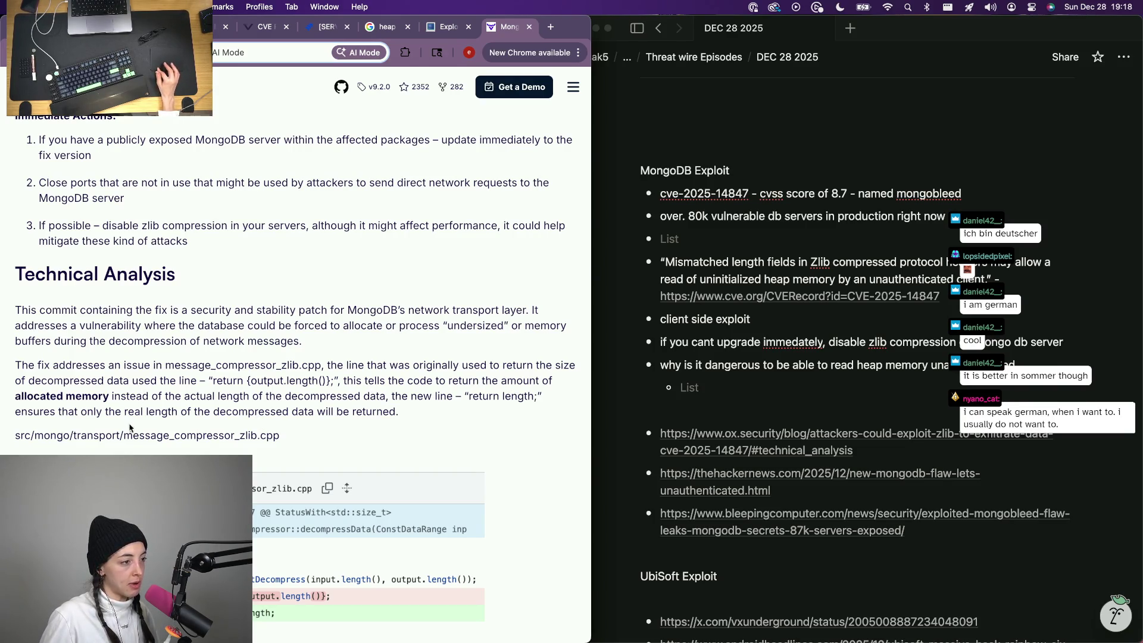
scroll(280, 392, down, 2)
scroll(286, 394, down, 1)
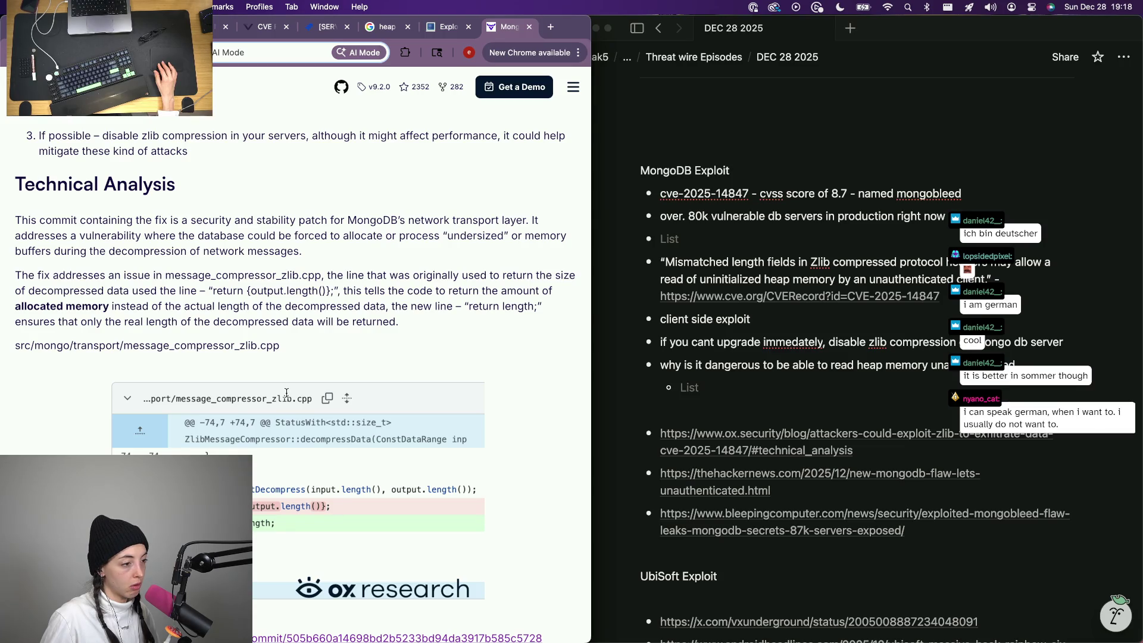
scroll(286, 395, down, 1)
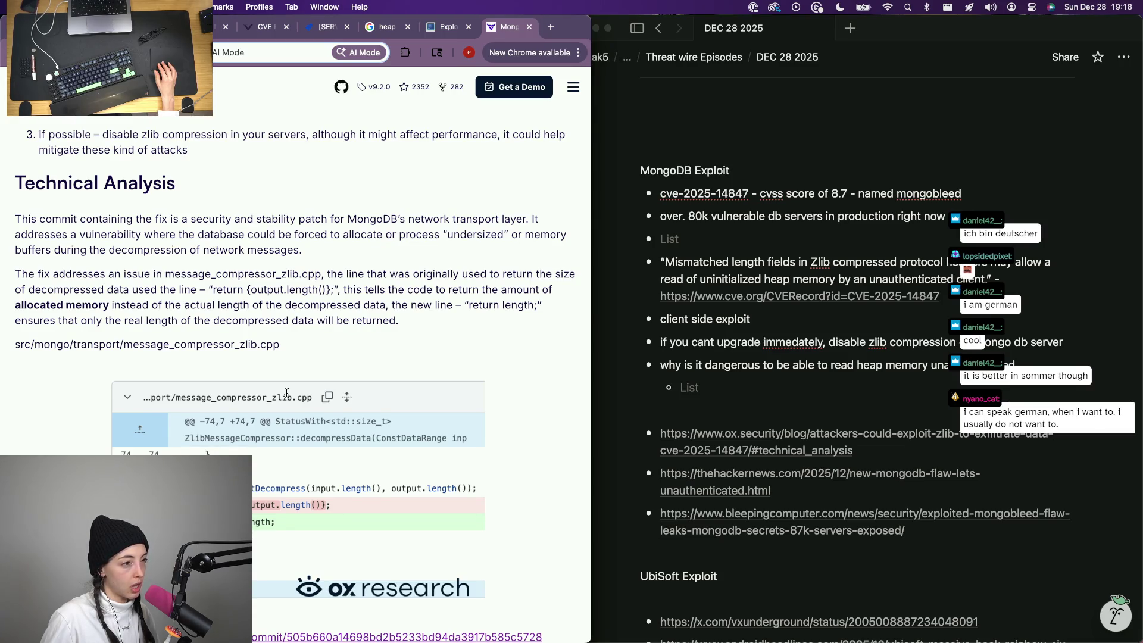
scroll(286, 394, down, 2)
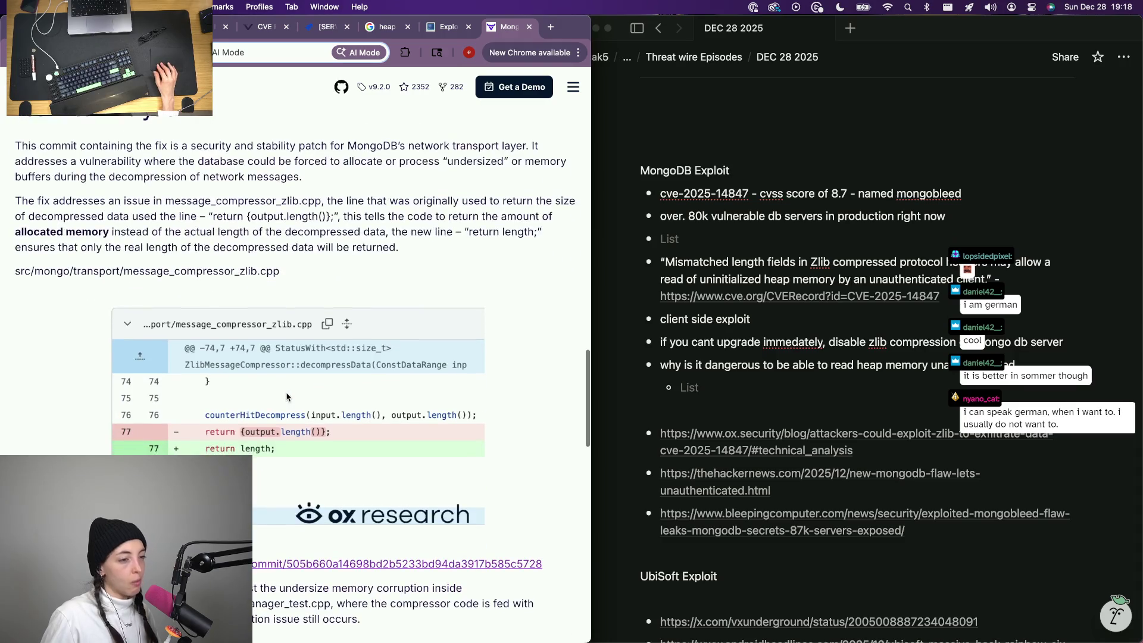
click(734, 404)
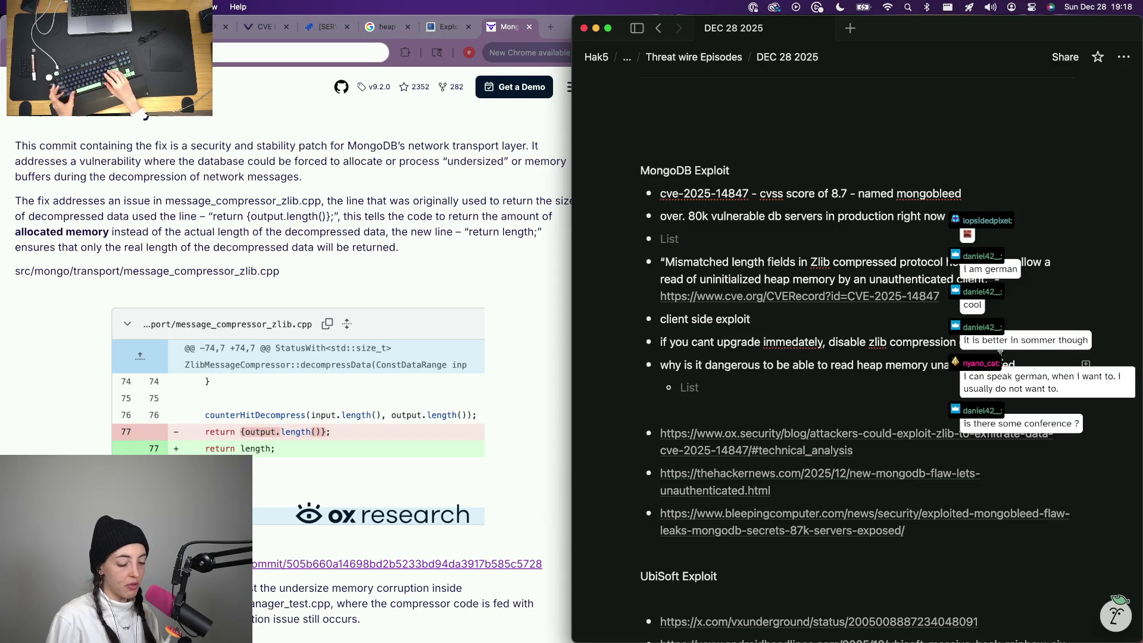
key(shift+Tab)
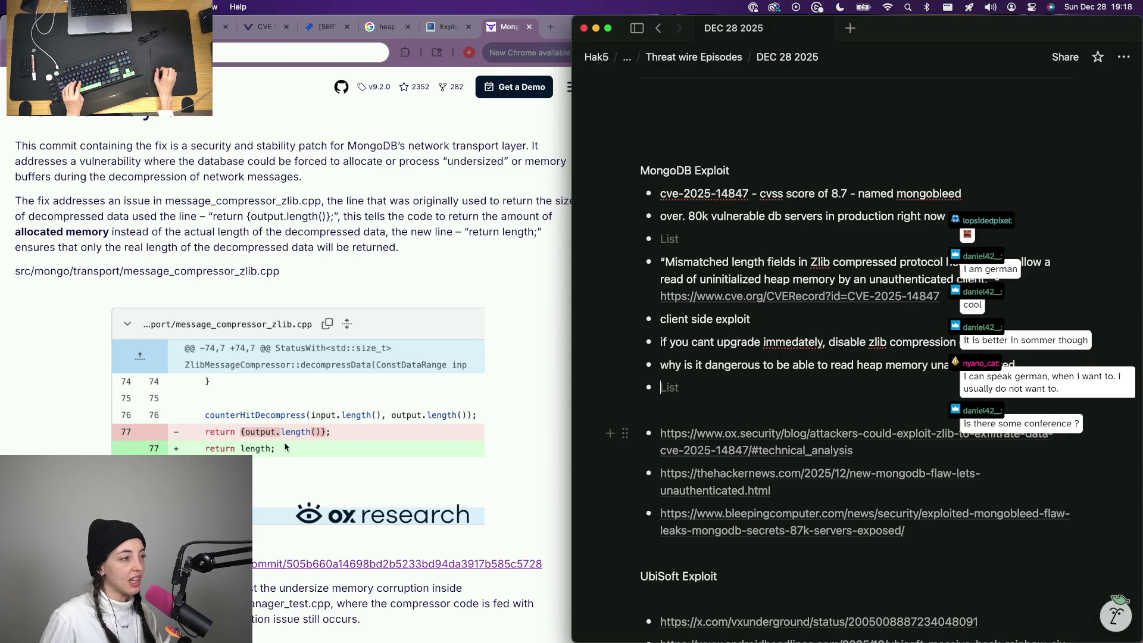
text(the )
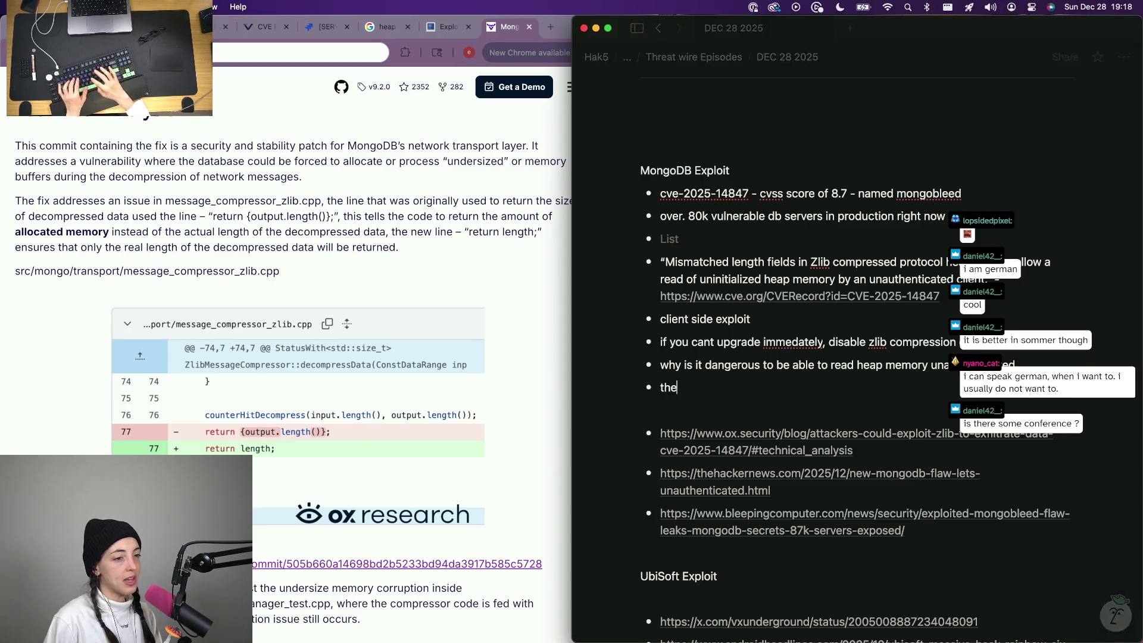
text(security)
key(super+BackSpace)
key(BackSpace)
text(Th)
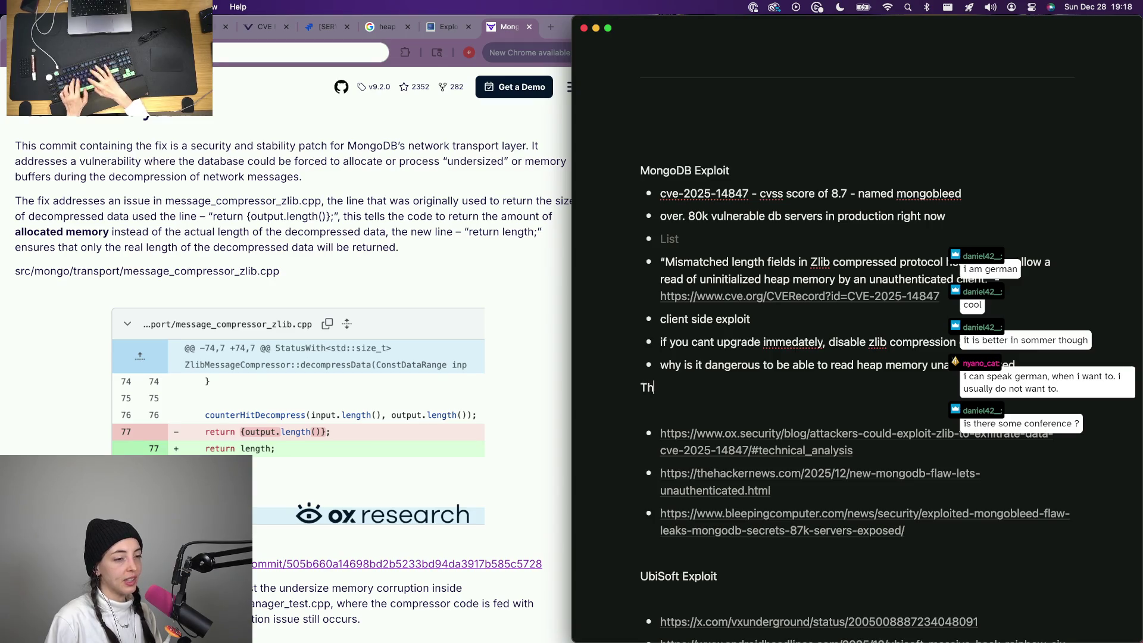
text(e securi)
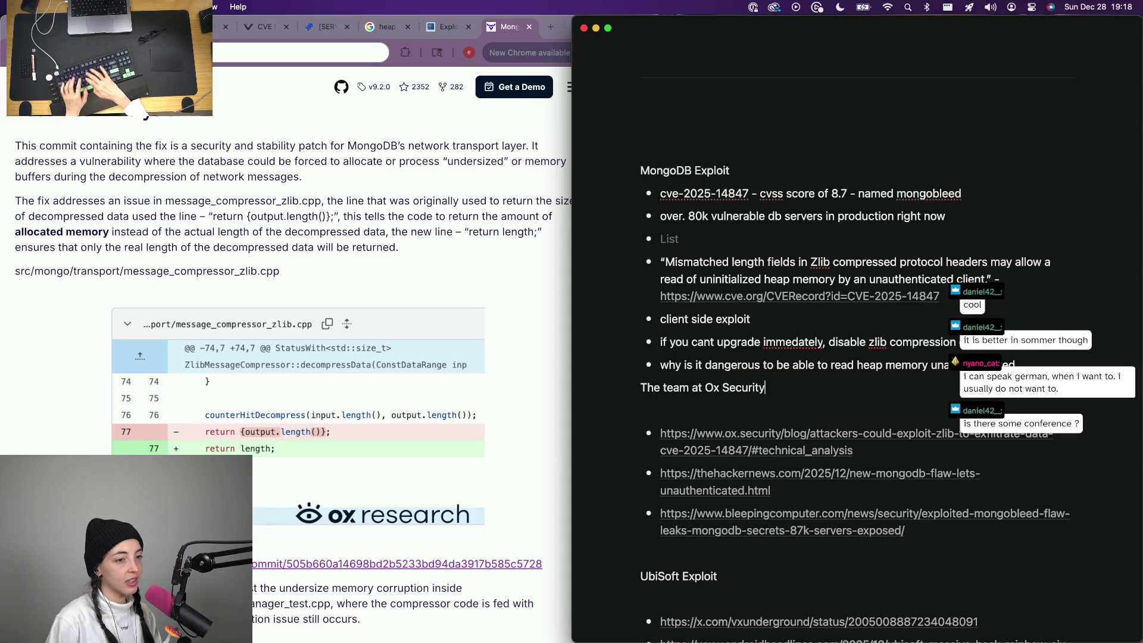
text( did a full breakdown of)
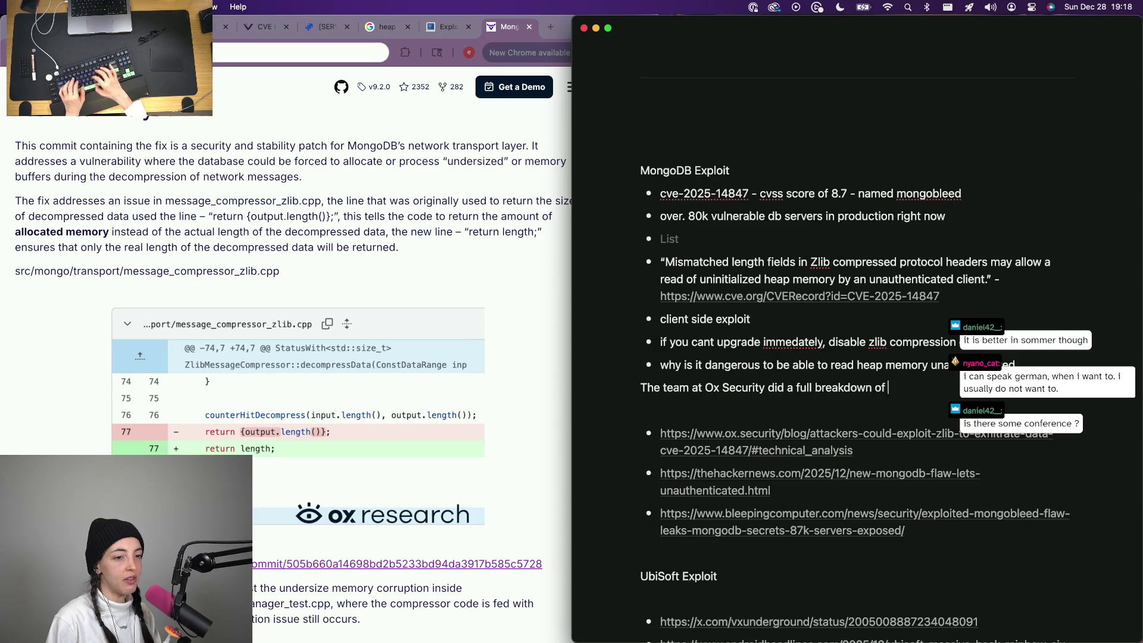
Write the Ox Security intro sentence ending 'and explained exactly what happened:' and start a new line.
key(BackSpace)
key(BackSpace)
key(BackSpace)
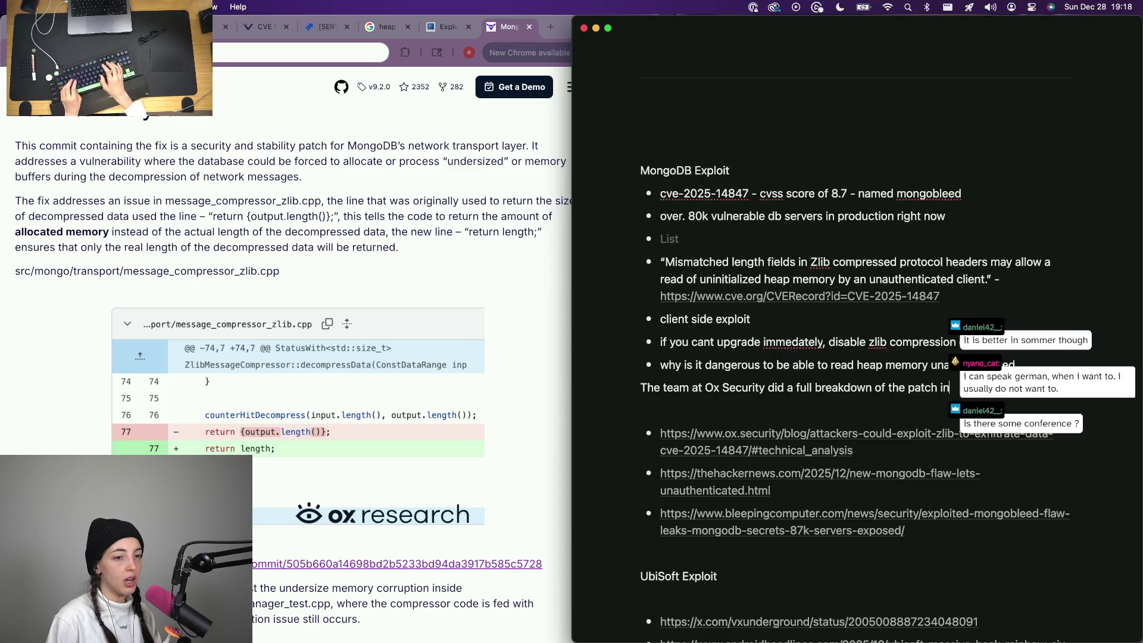
key(BackSpace)
key(BackSpace)
text(use)
key(BackSpace)
key(BackSpace)
key(BackSpace)
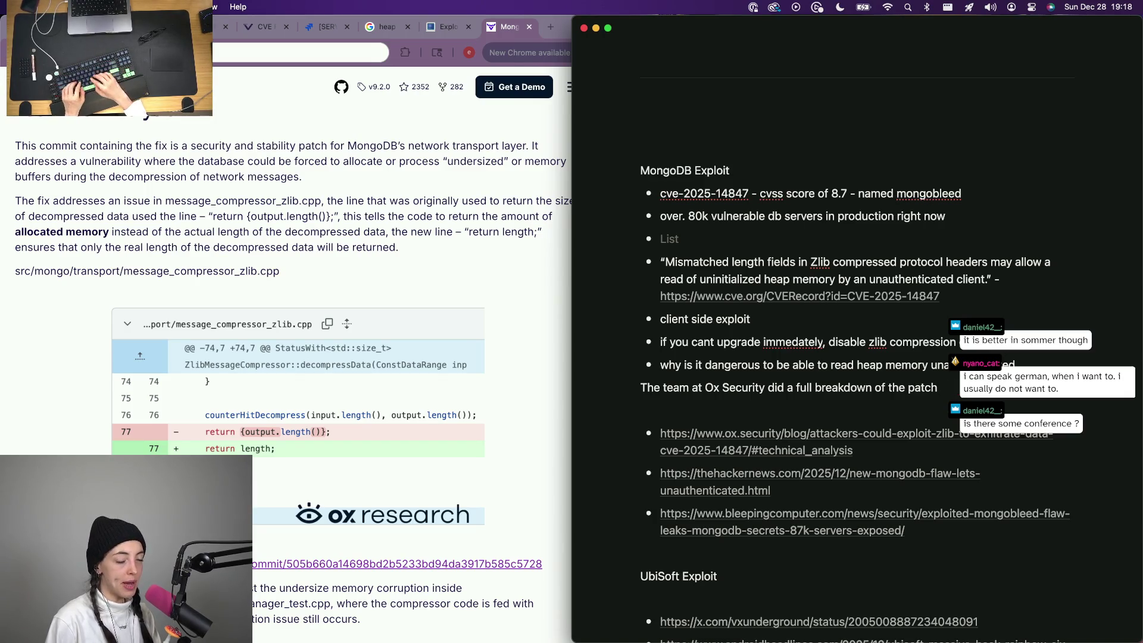
text( mor )
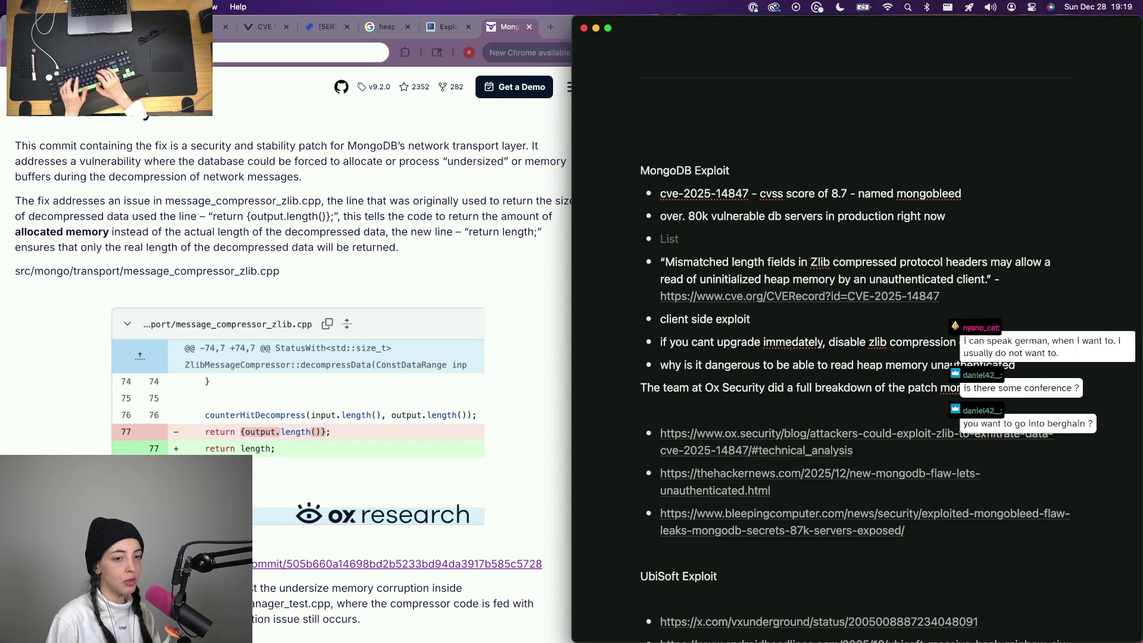
text(production, and bro)
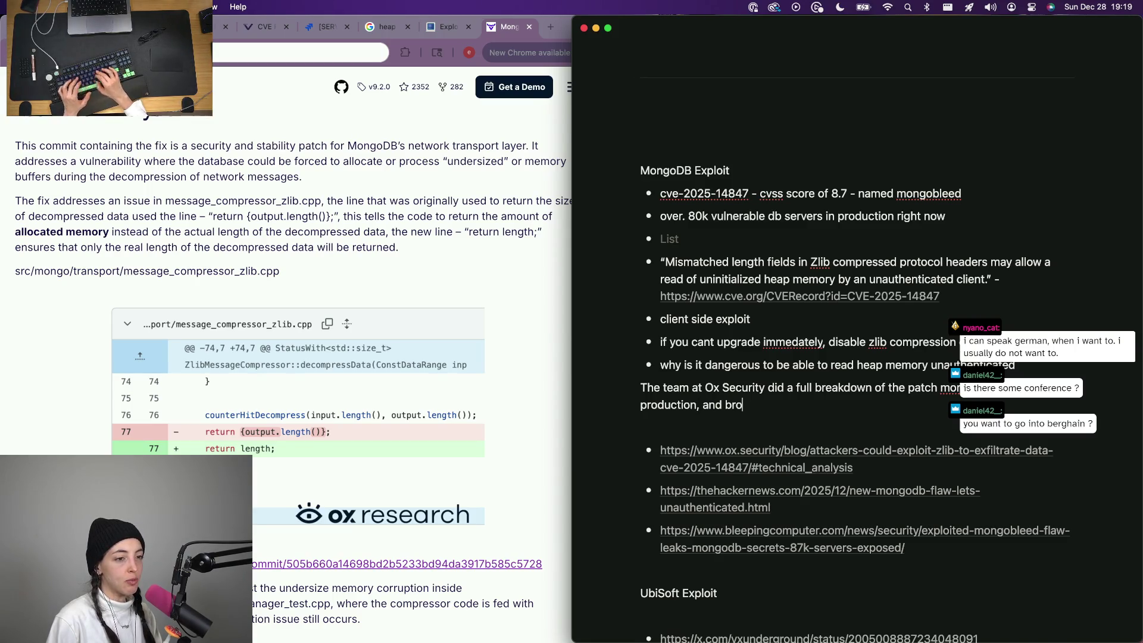
key(BackSpace)
key(BackSpace)
key(BackSpace)
text(explained exactly what happened)
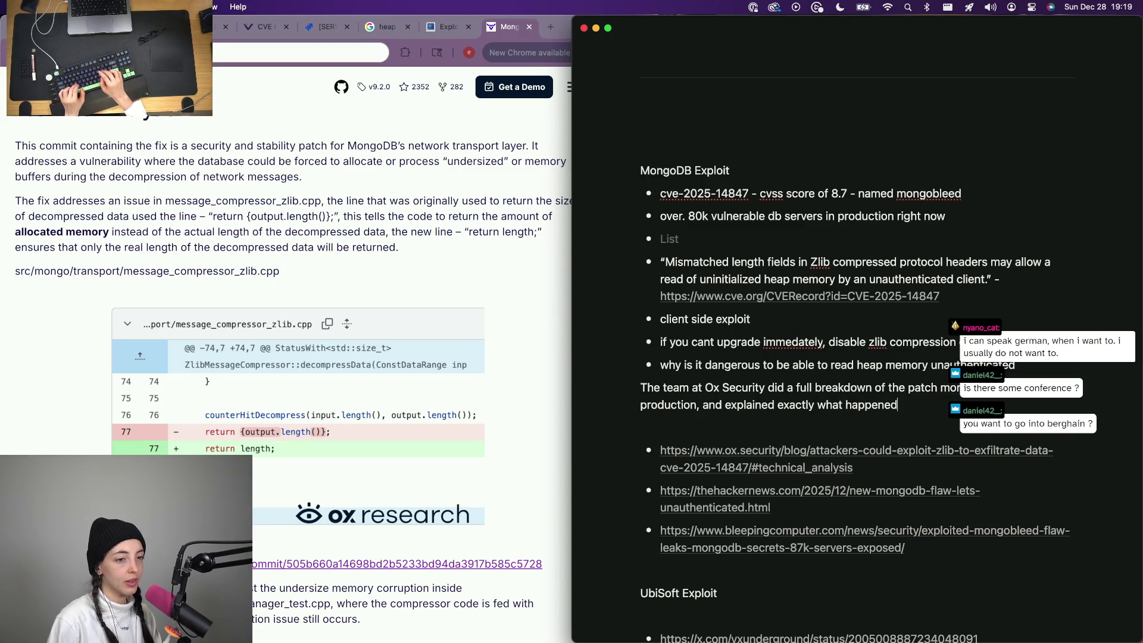
text(:)
key(Return)
triple_click(268, 223)
key(super+c)
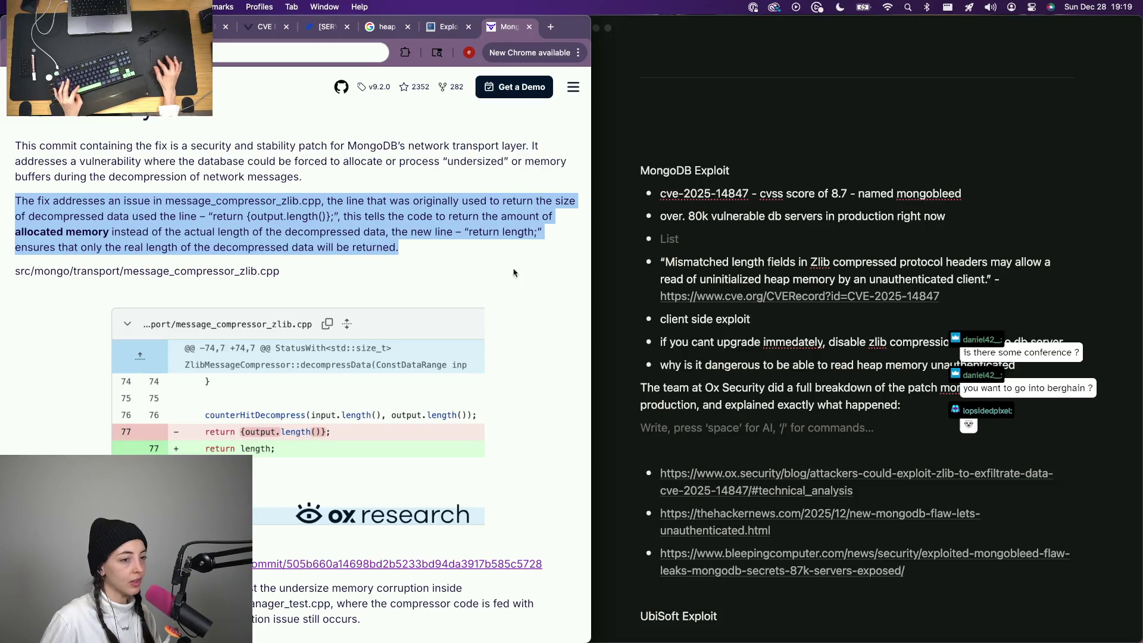
Paste the article's fix explanation after 'Quote' and replace its return code snippet with an ellipsis.
click(916, 406)
key(Return)
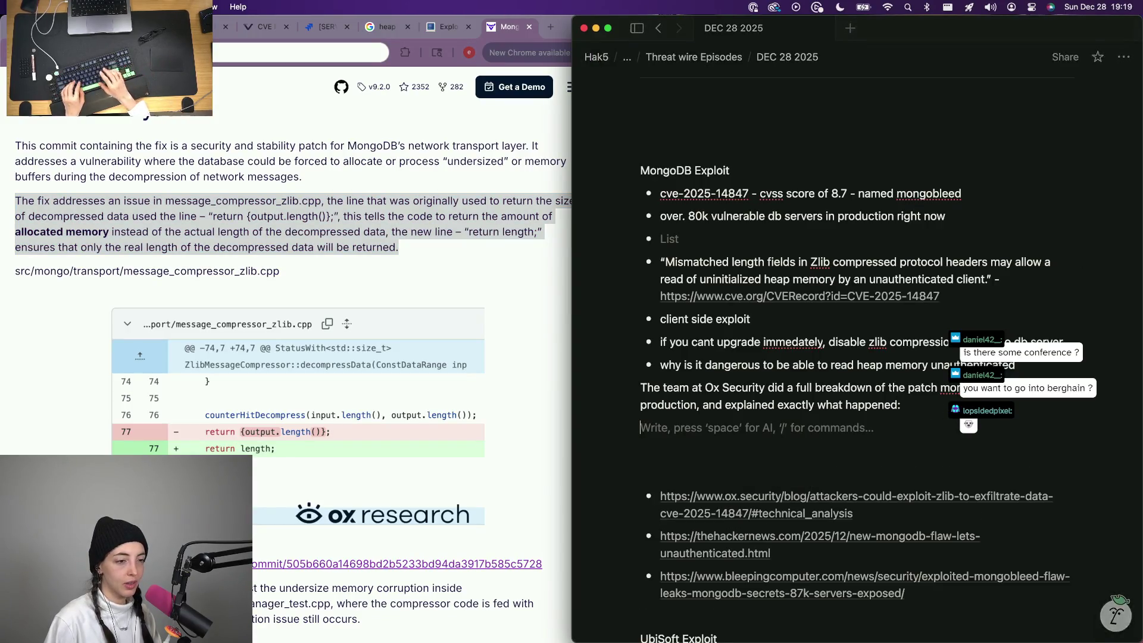
text(Quote)
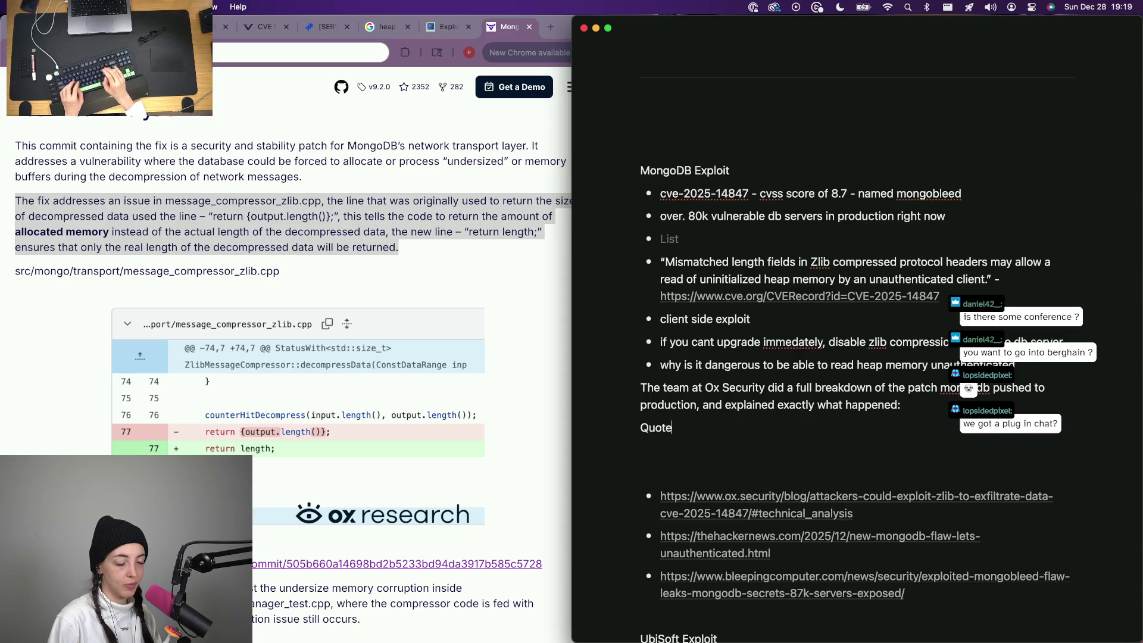
key(super+v)
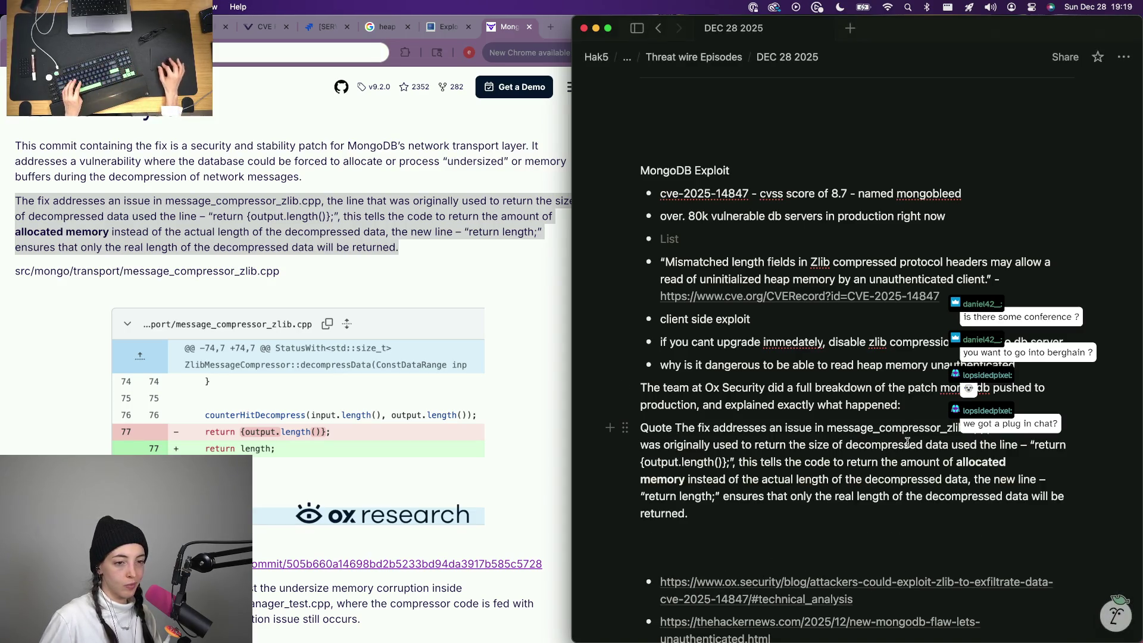
drag(1025, 446, 740, 463)
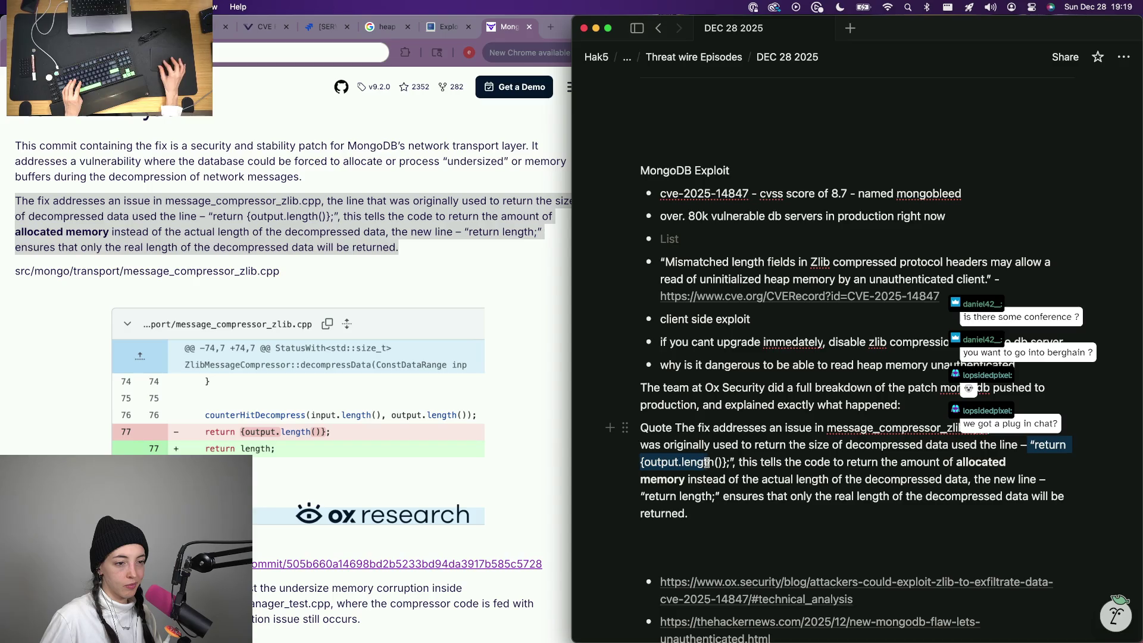
key(BackSpace)
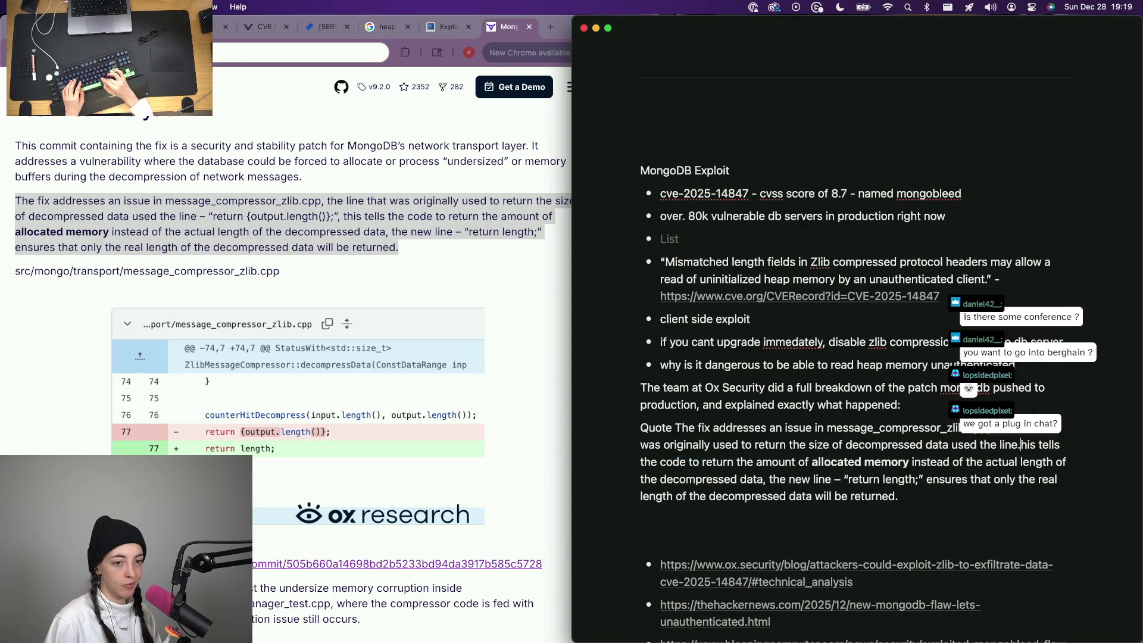
text(... t)
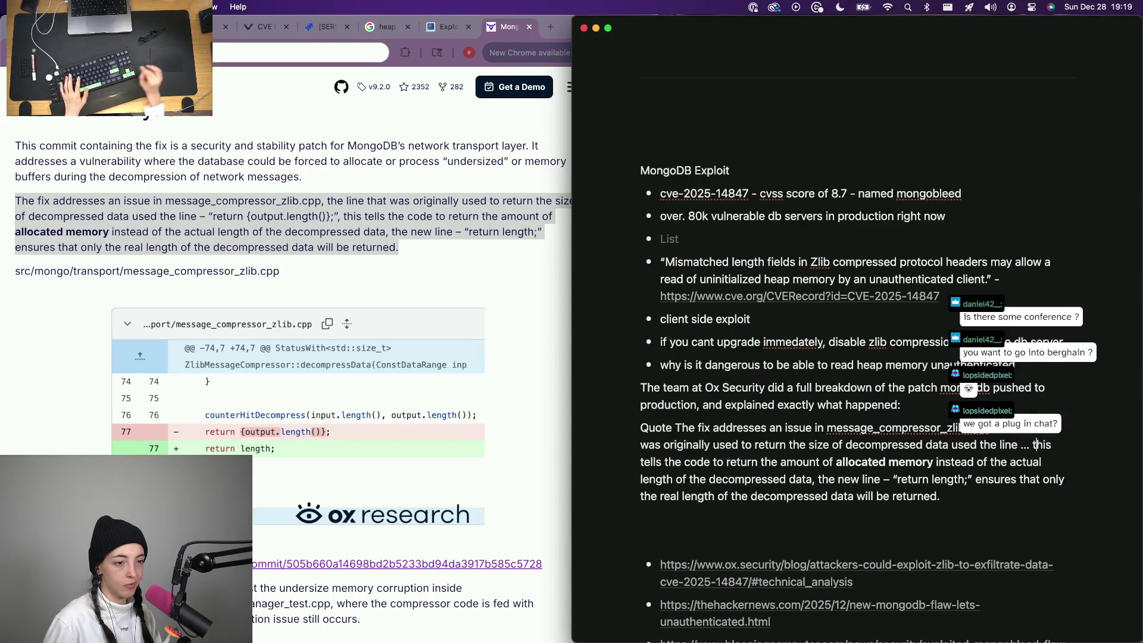
scroll(845, 309, down, 3)
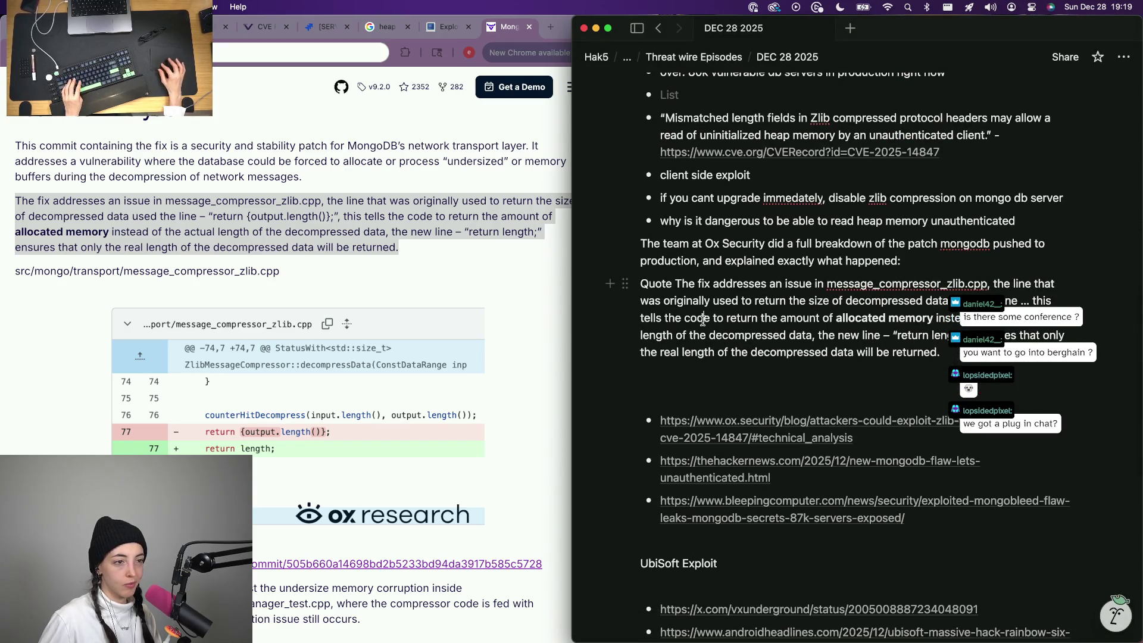
Prefix the paragraph with '[img] Quote:' on one line, then return to the article.
click(673, 284)
text(:)
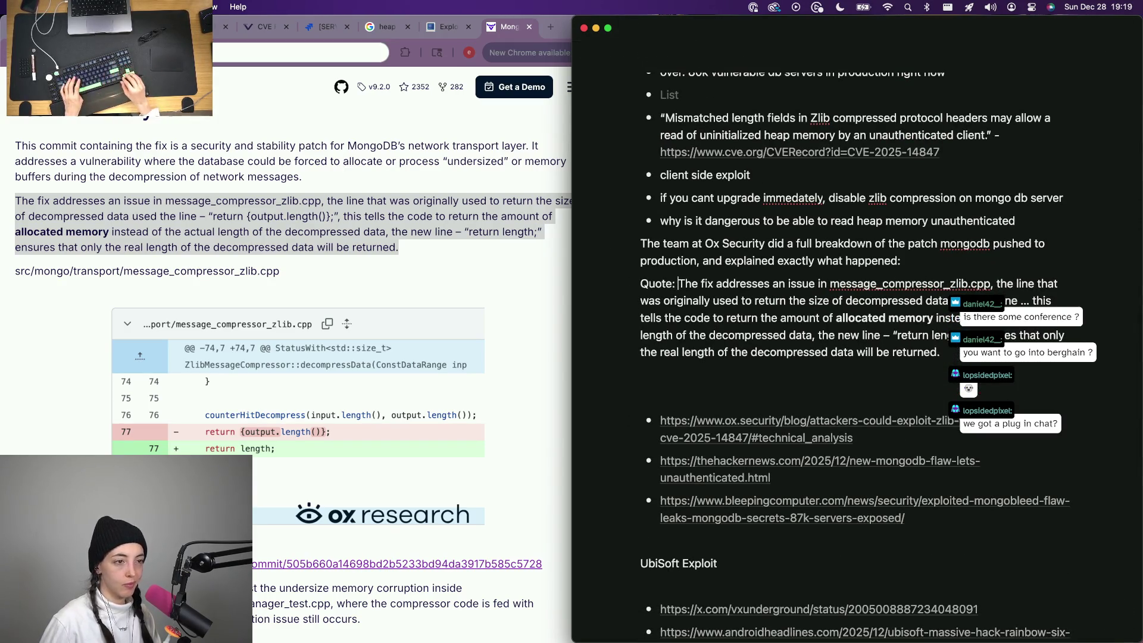
text([img])
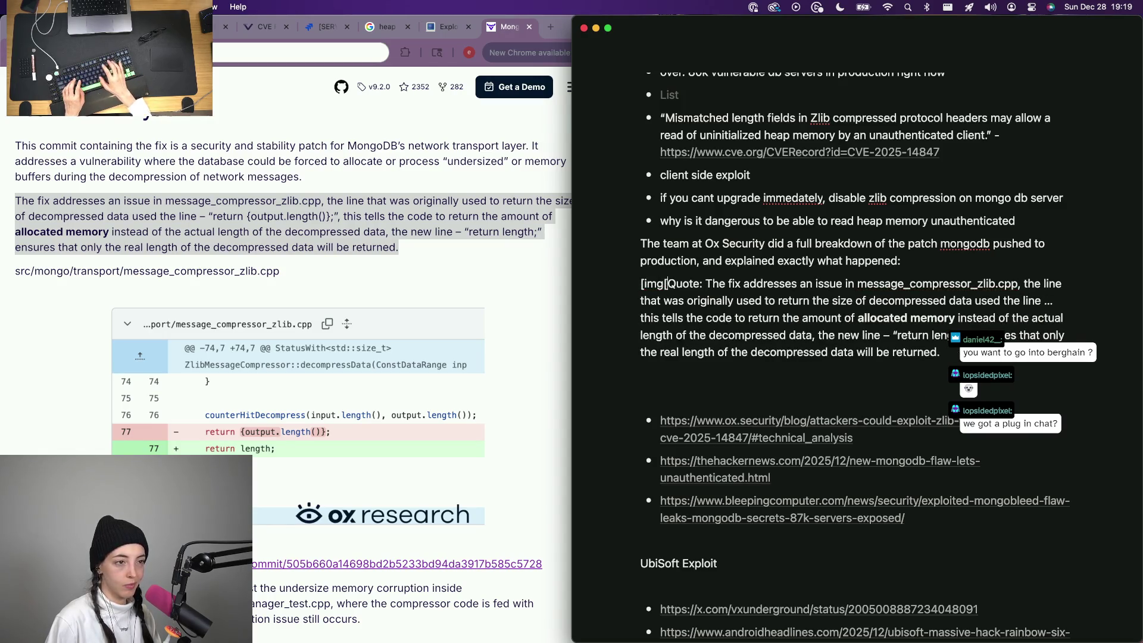
key(Return)
key(BackSpace)
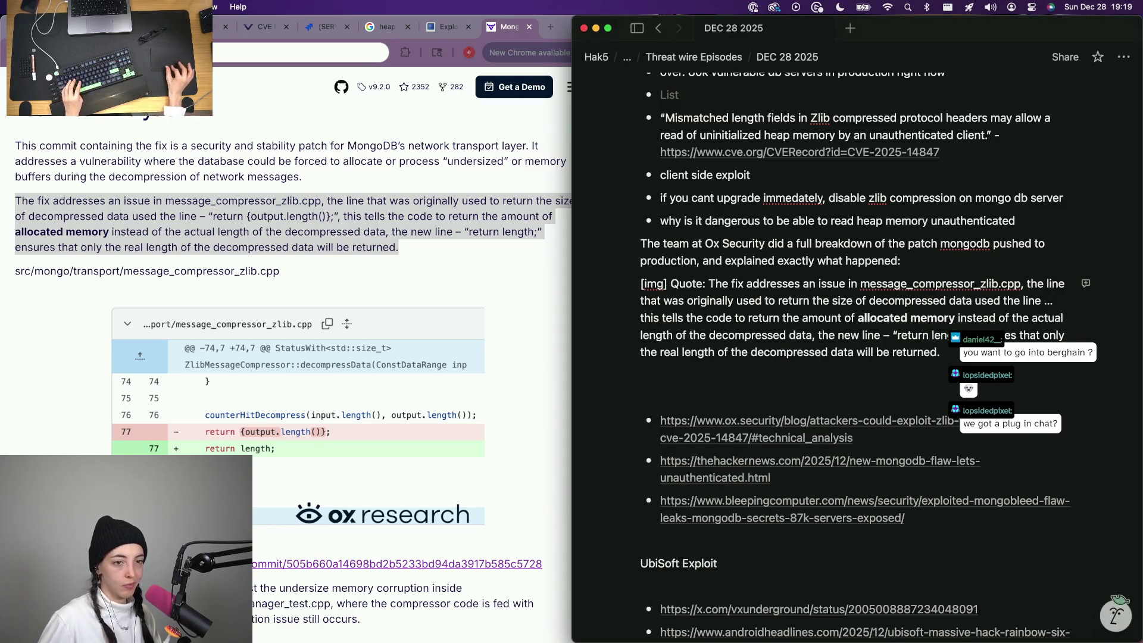
click(316, 396)
click(263, 423)
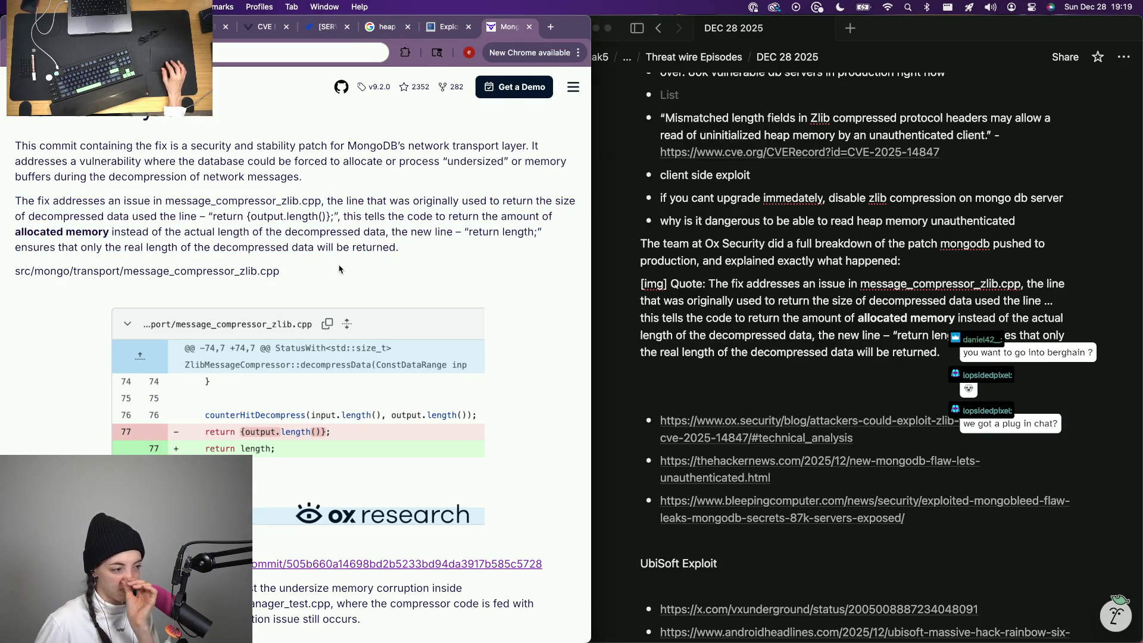
scroll(263, 422, down, 2)
scroll(250, 375, down, 2)
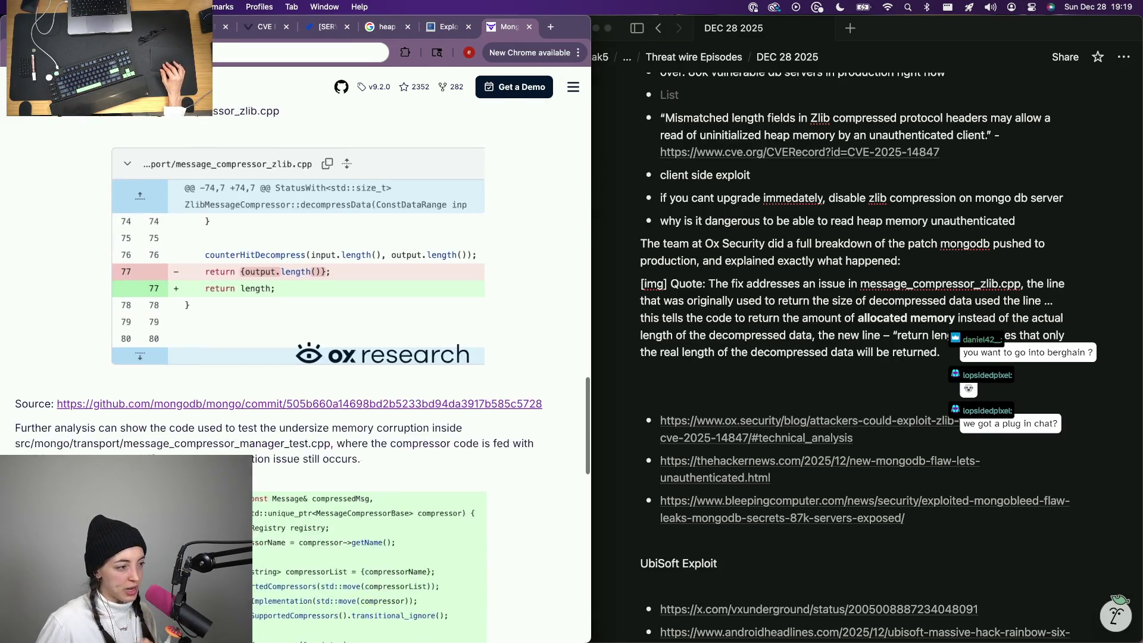
scroll(238, 329, up, 3)
scroll(253, 190, up, 1)
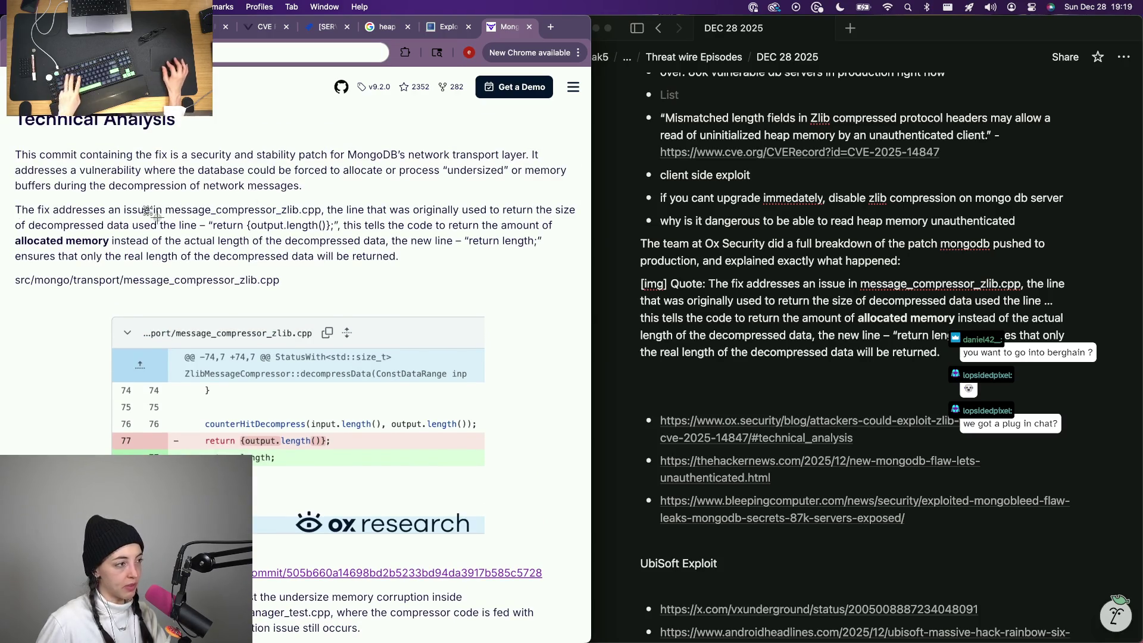
drag(37, 216, 583, 545)
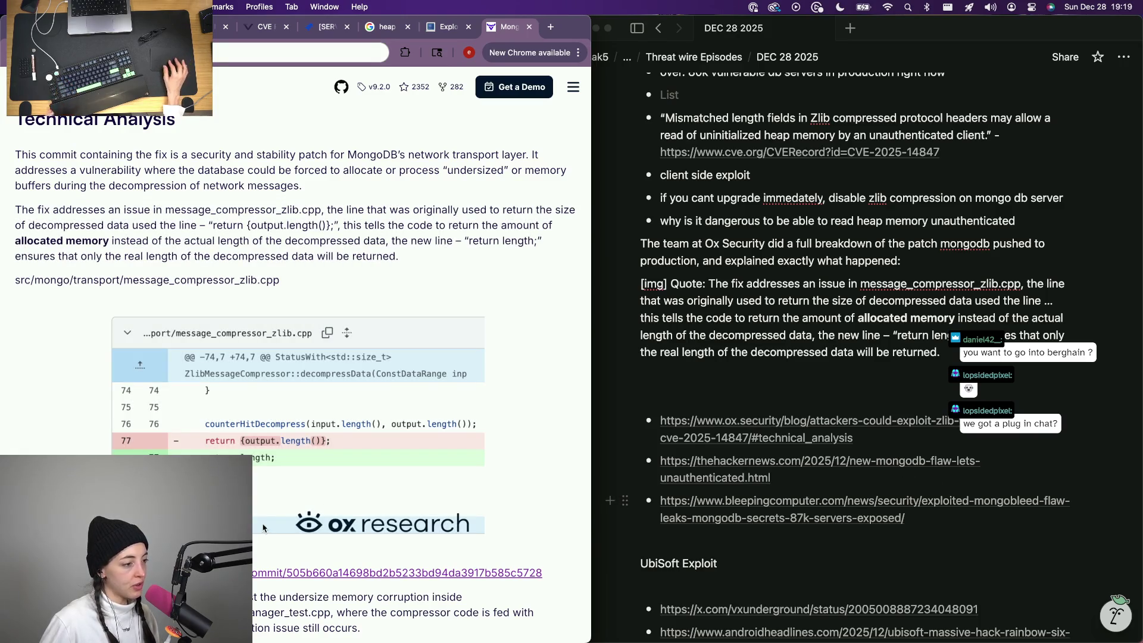
scroll(303, 358, down, 1)
scroll(304, 357, down, 2)
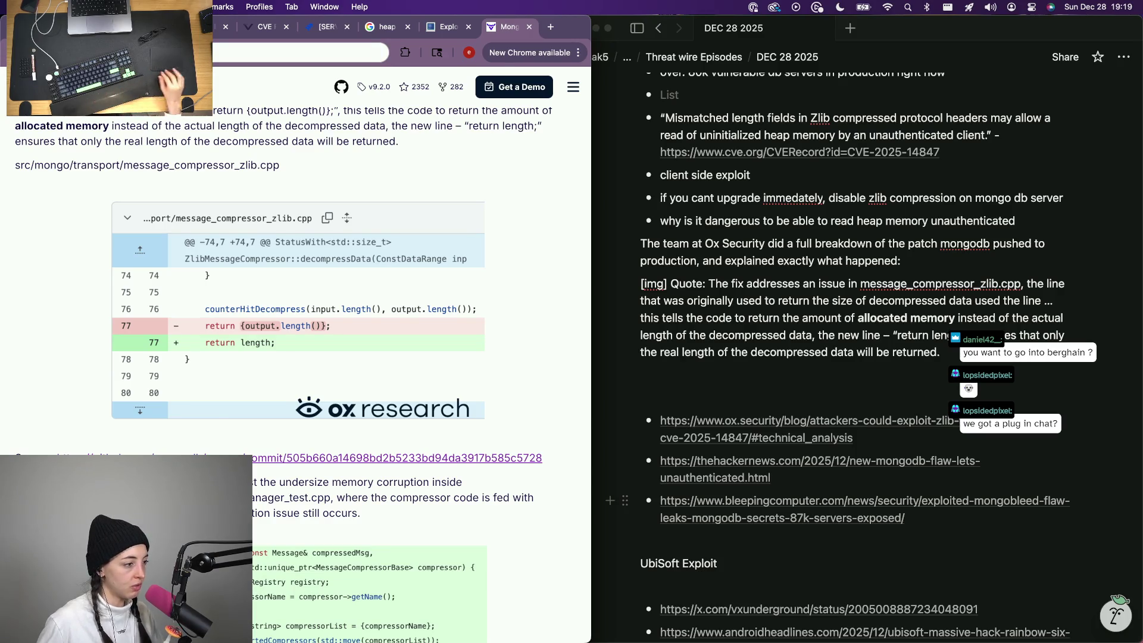
scroll(304, 357, down, 2)
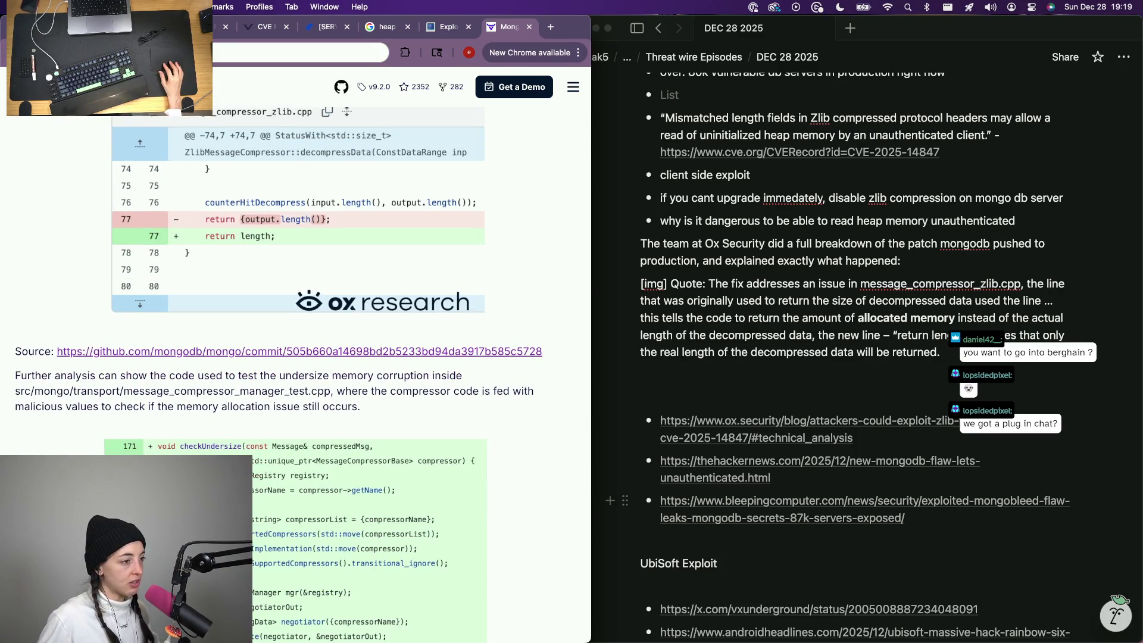
scroll(304, 375, down, 5)
scroll(304, 376, down, 5)
scroll(304, 376, down, 5)
scroll(304, 375, down, 5)
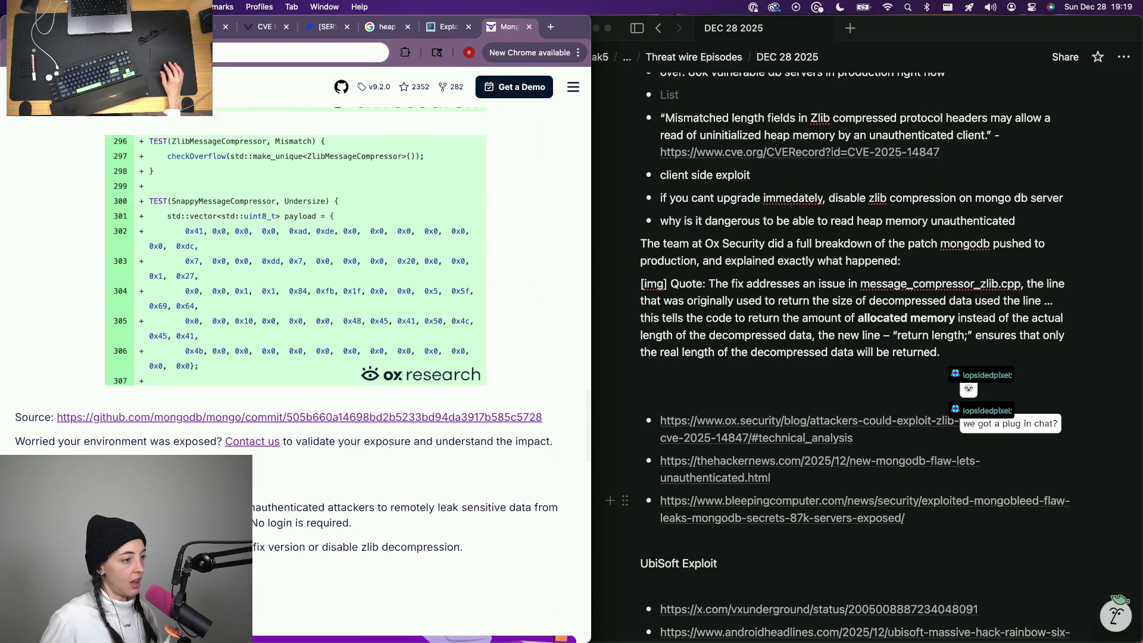
scroll(304, 375, down, 1)
scroll(305, 375, down, 1)
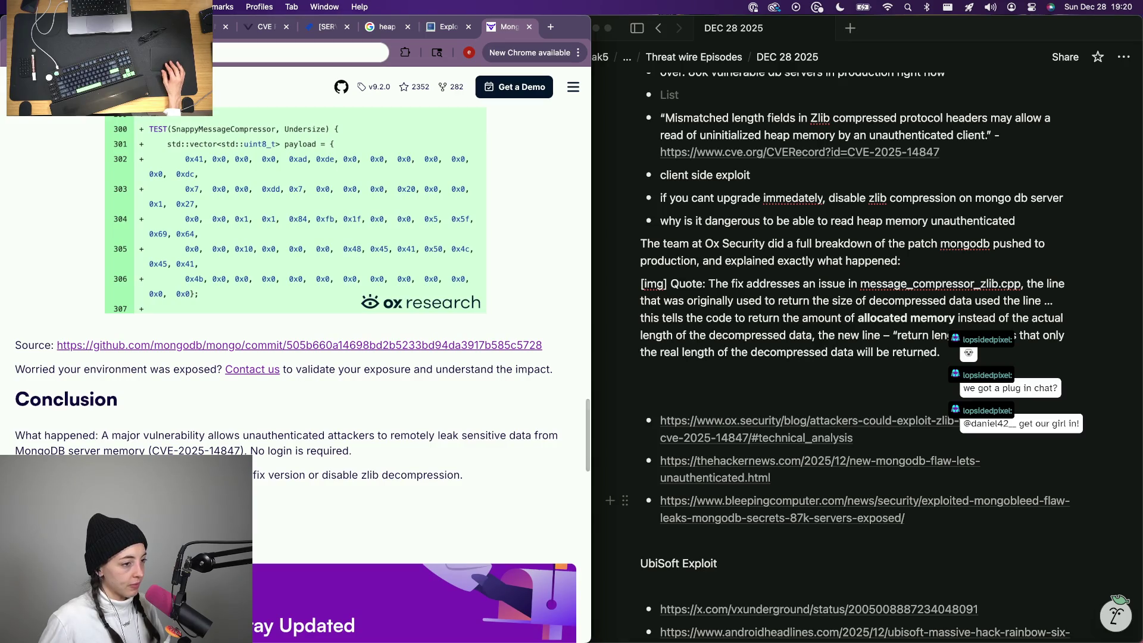
scroll(304, 376, down, 1)
scroll(304, 375, down, 1)
scroll(304, 376, down, 5)
scroll(303, 376, down, 3)
scroll(304, 375, up, 3)
scroll(304, 375, up, 5)
scroll(304, 376, up, 5)
scroll(303, 375, up, 3)
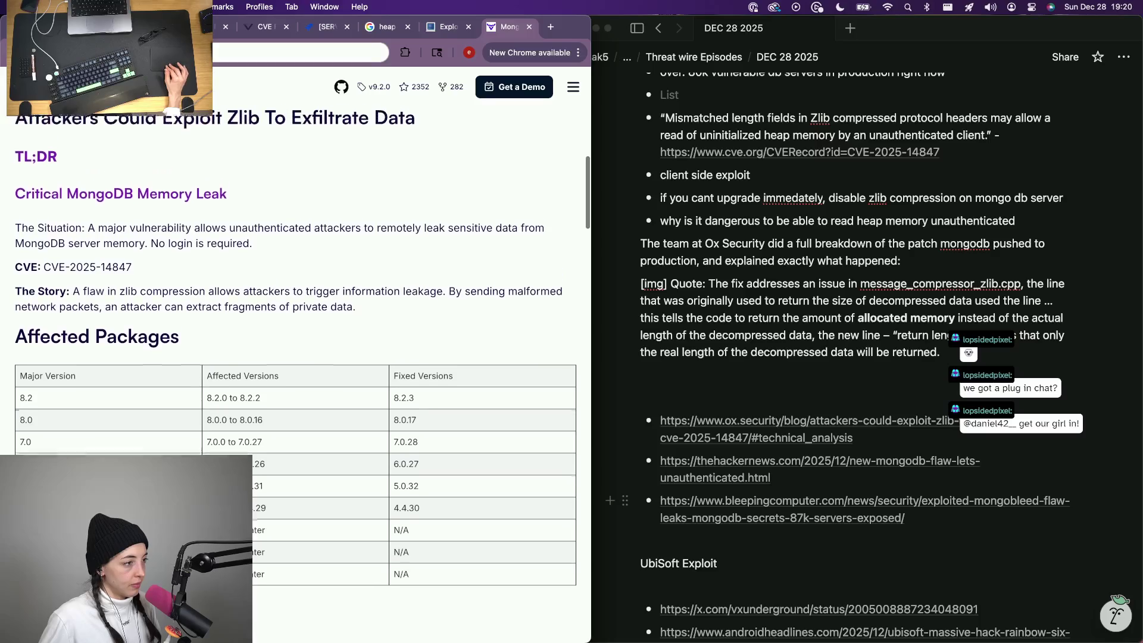
click(989, 354)
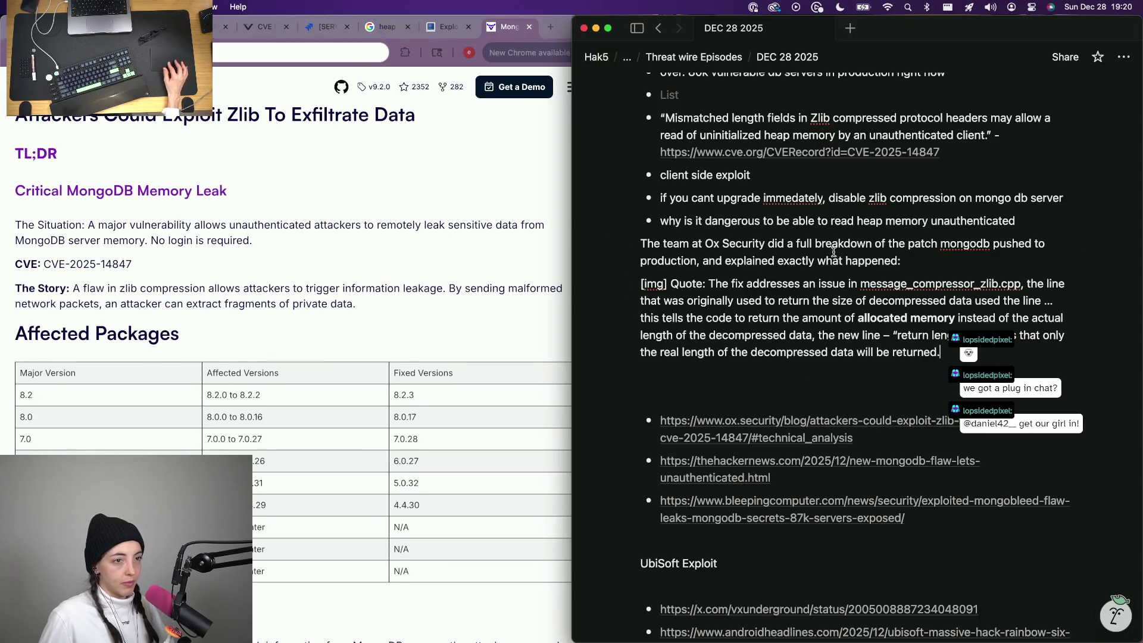
Write a new 'Fixes are available now for' line on the empty line below the quote.
mouse_move(1086, 220)
mouse_down()
mouse_move(642, 212)
mouse_move(659, 216)
mouse_up()
click(679, 375)
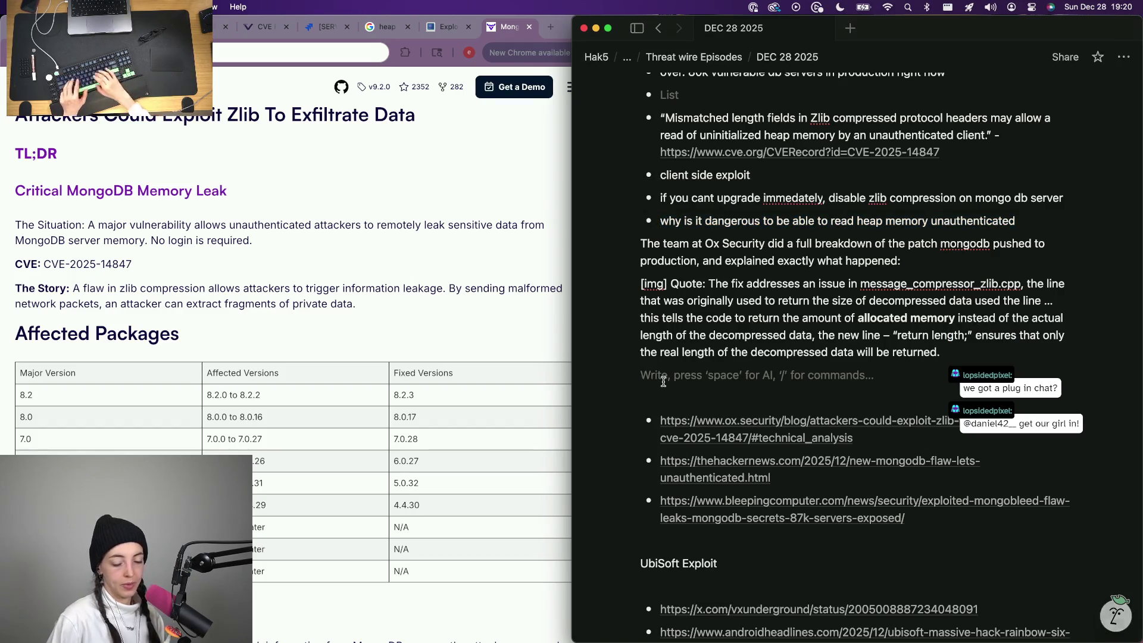
text(Fixes are avialble no)
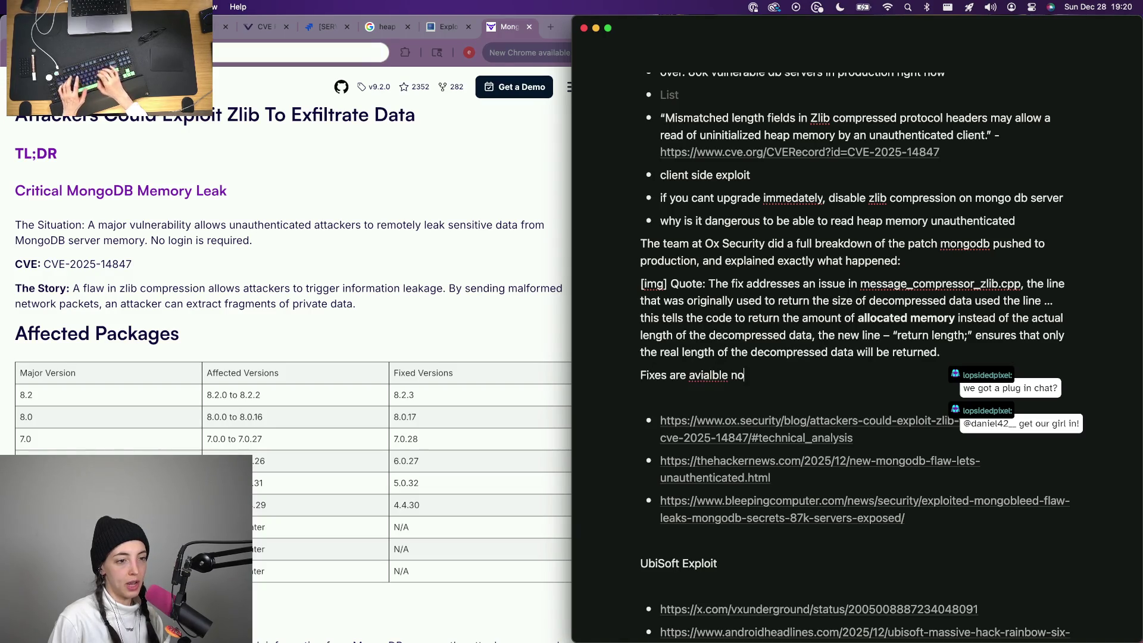
key(BackSpace)
key(BackSpace)
key(BackSpace)
key(BackSpace)
key(BackSpace)
key(BackSpace)
key(BackSpace)
key(BackSpace)
text(vi)
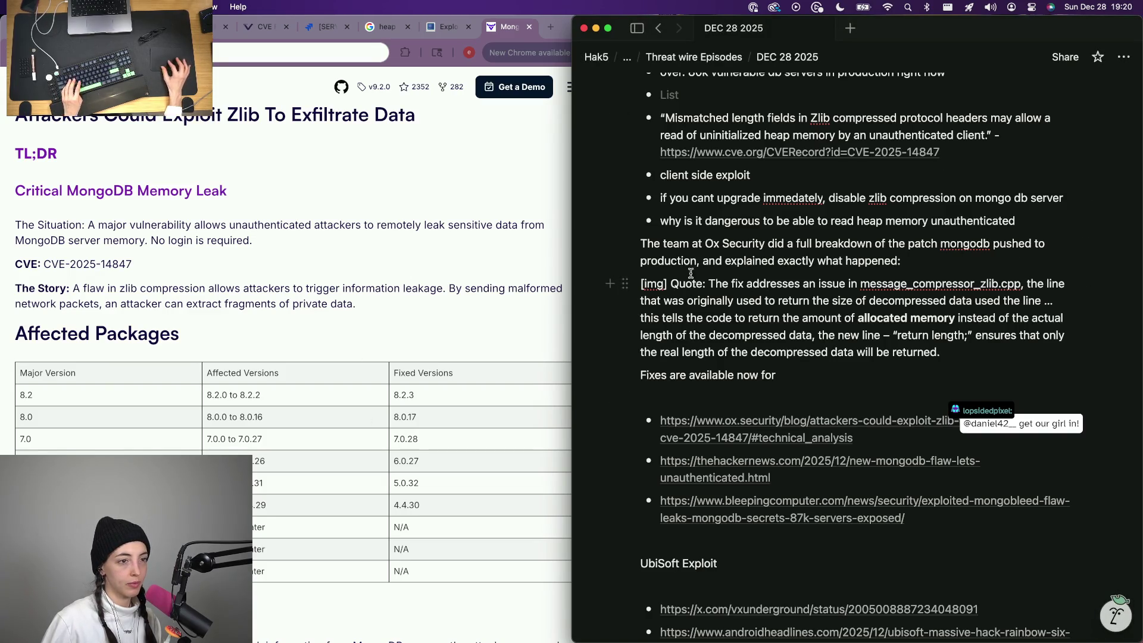
Replace ', and' after 'production' with '. The' to split the Ox Security sentence.
double_click(703, 258)
key(BackSpace)
key(BackSpace)
key(BackSpace)
text(. The d)
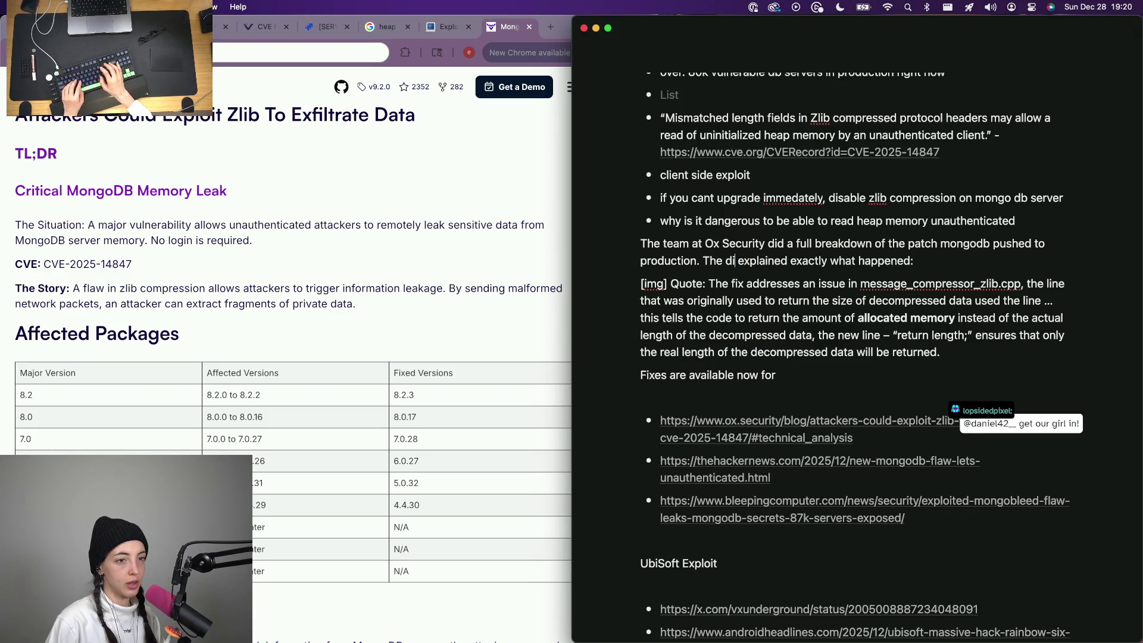
scroll(293, 357, down, 5)
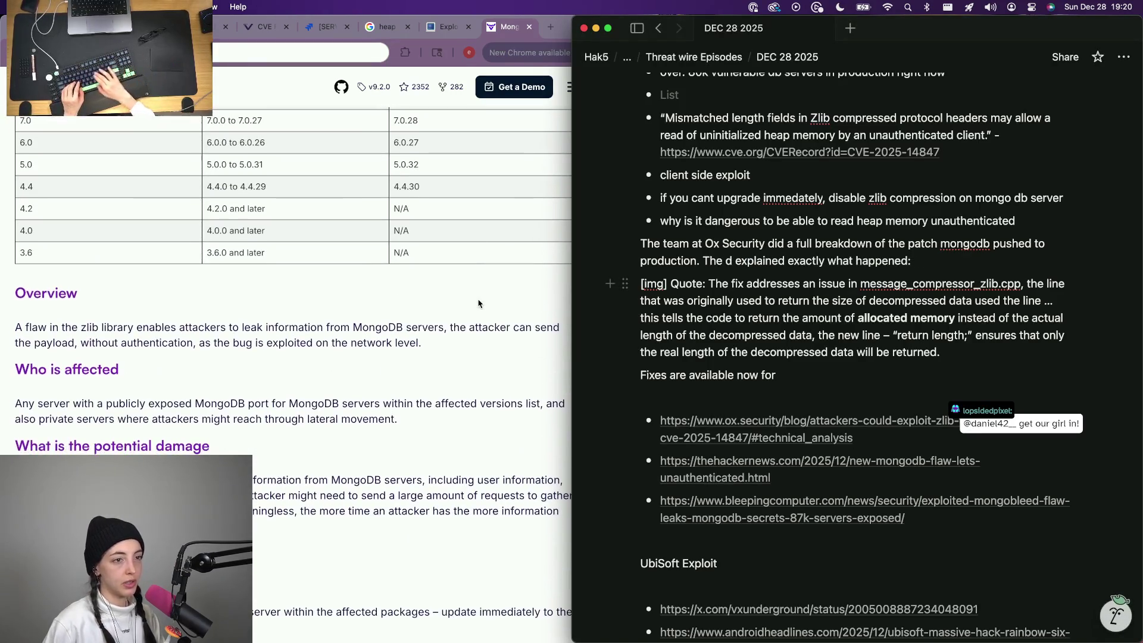
key(BackSpace)
key(BackSpace)
key(BackSpace)
key(BackSpace)
text(hey ex)
key(BackSpace)
key(BackSpace)
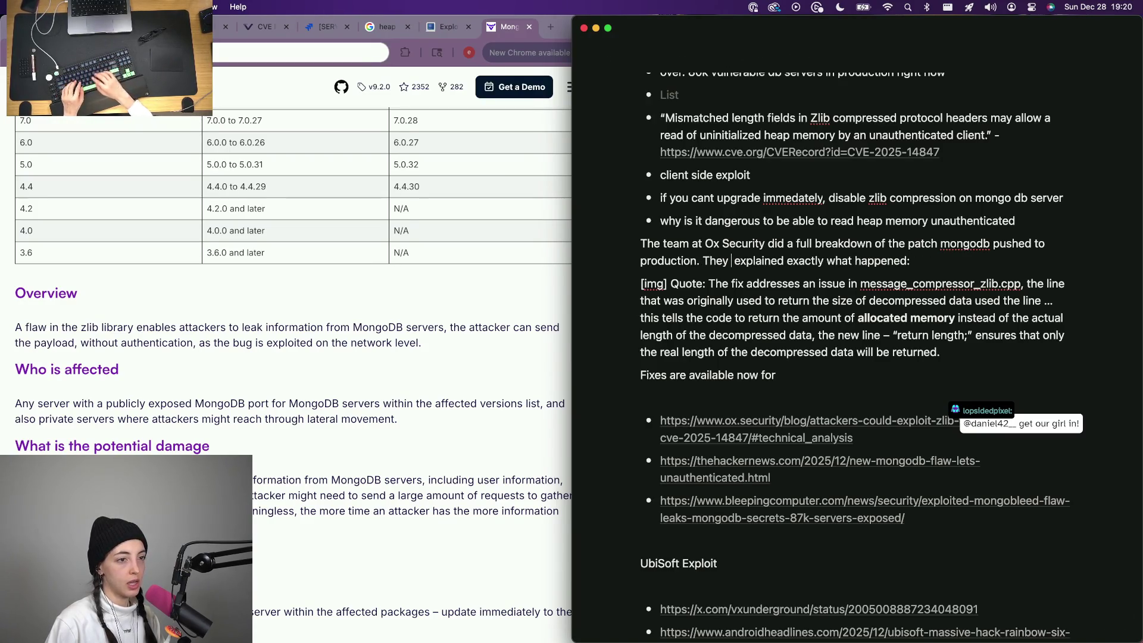
text(saw the)
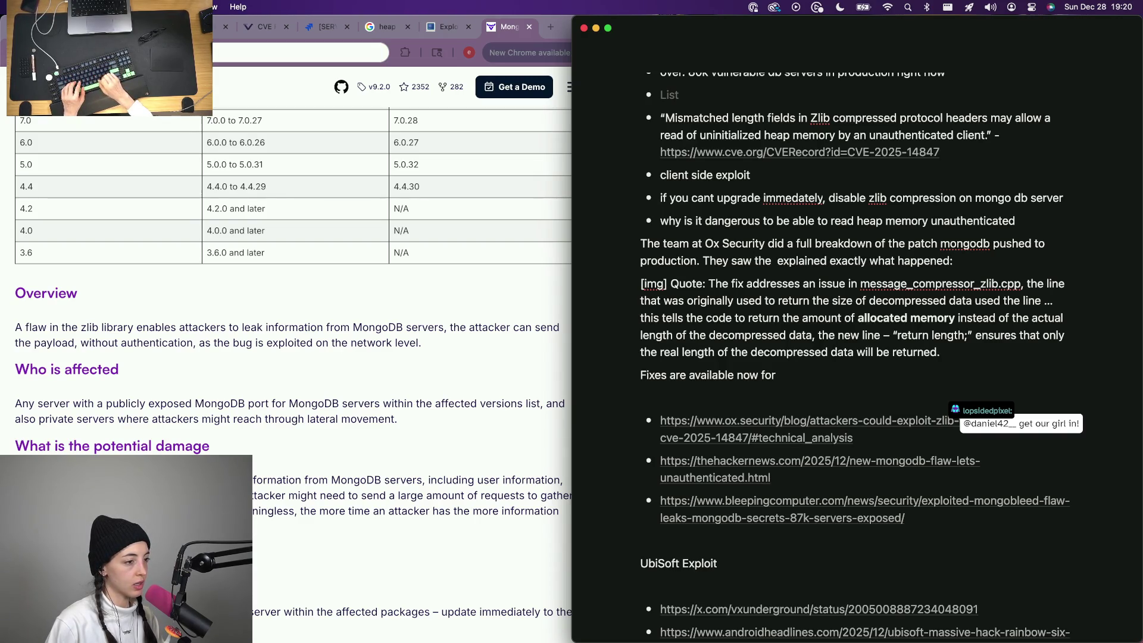
scroll(214, 444, down, 5)
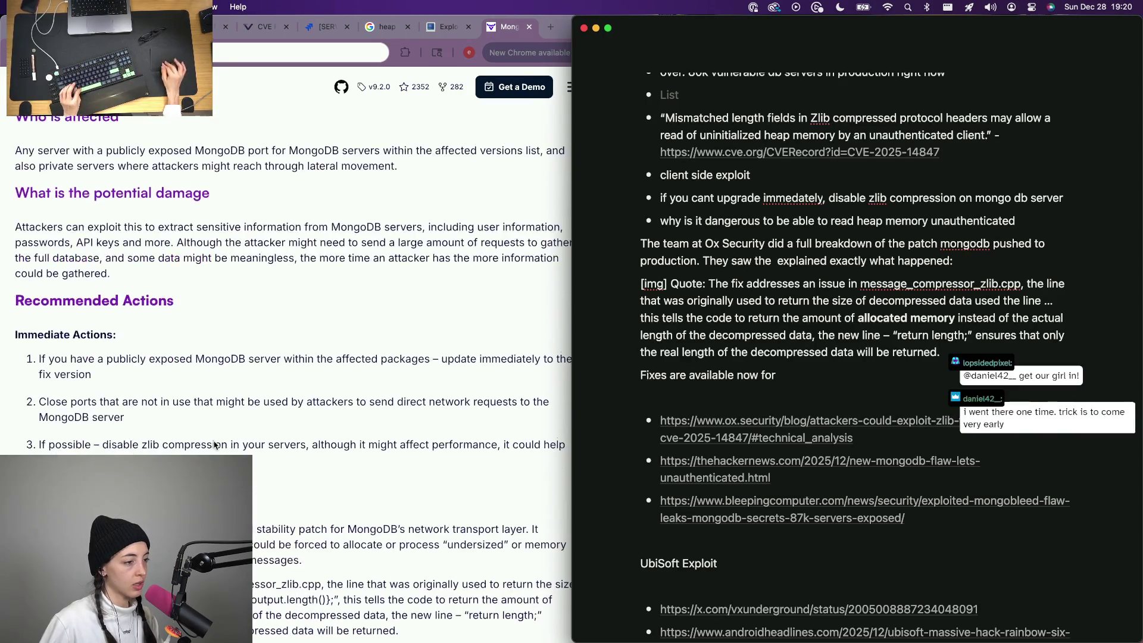
scroll(215, 444, down, 4)
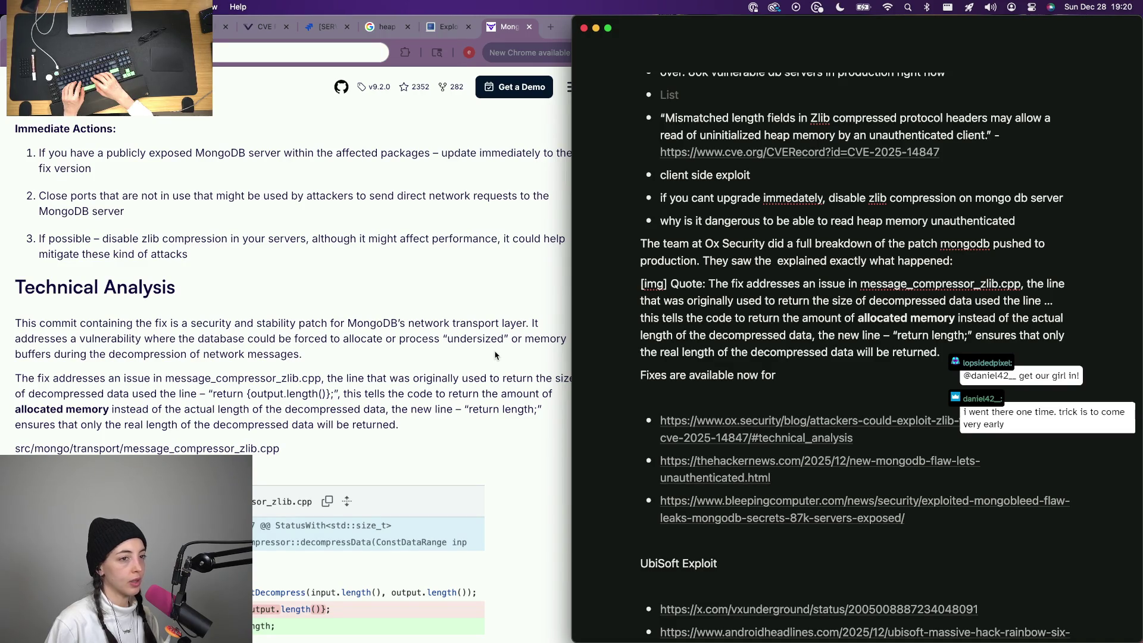
Reword the paragraph to cite the database's network transport layer and 'They did a break down of the code change:'.
key(BackSpace)
key(BackSpace)
key(BackSpace)
text(that the )
text(issue existed s)
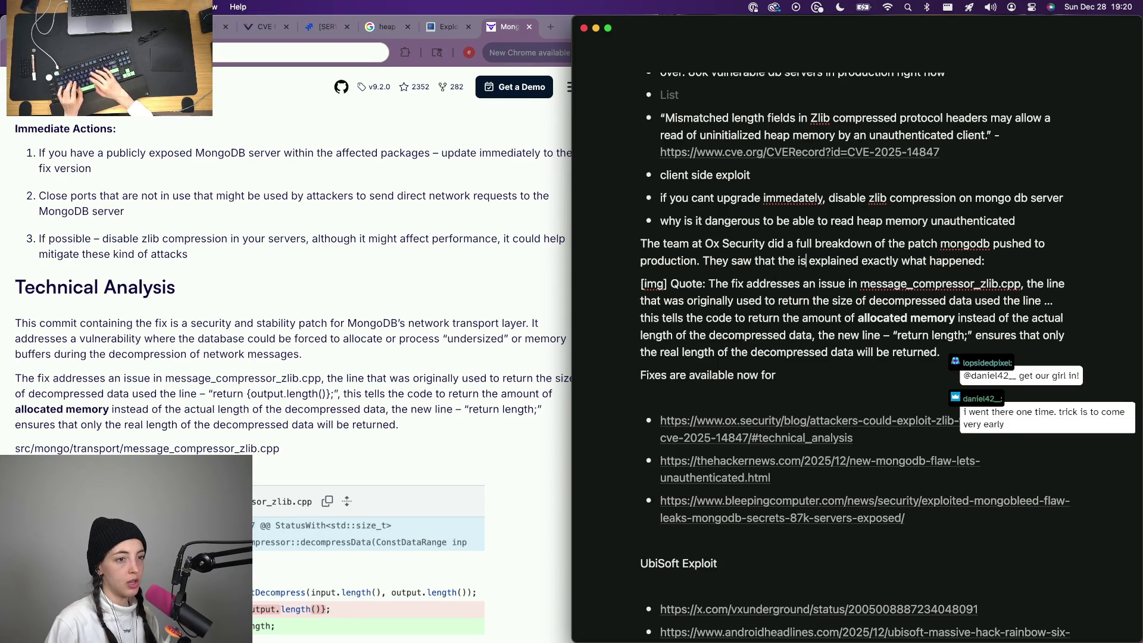
text(pecifically )
text(in the netowrk)
key(BackSpace)
key(BackSpace)
key(BackSpace)
text(databases’s)
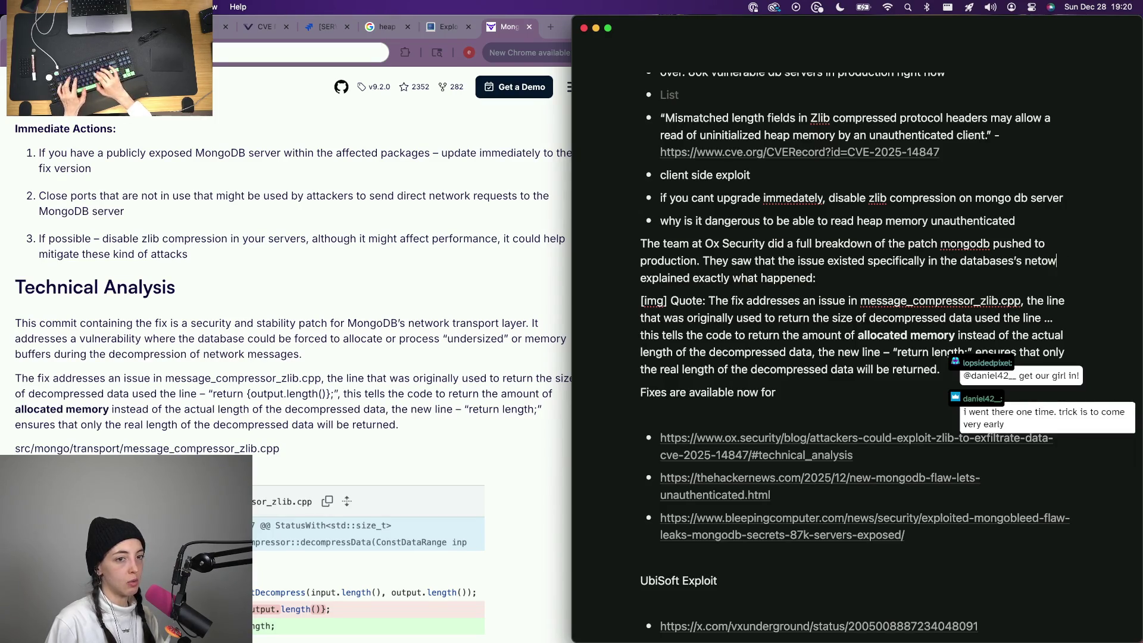
text(netowrk stransport layer.)
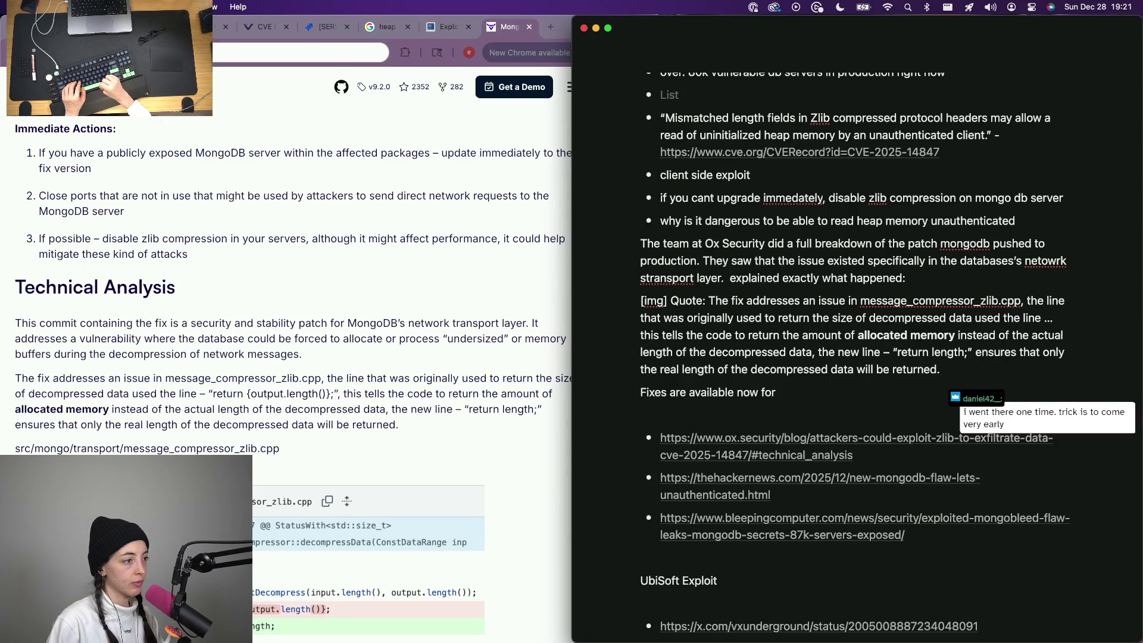
text( Thety)
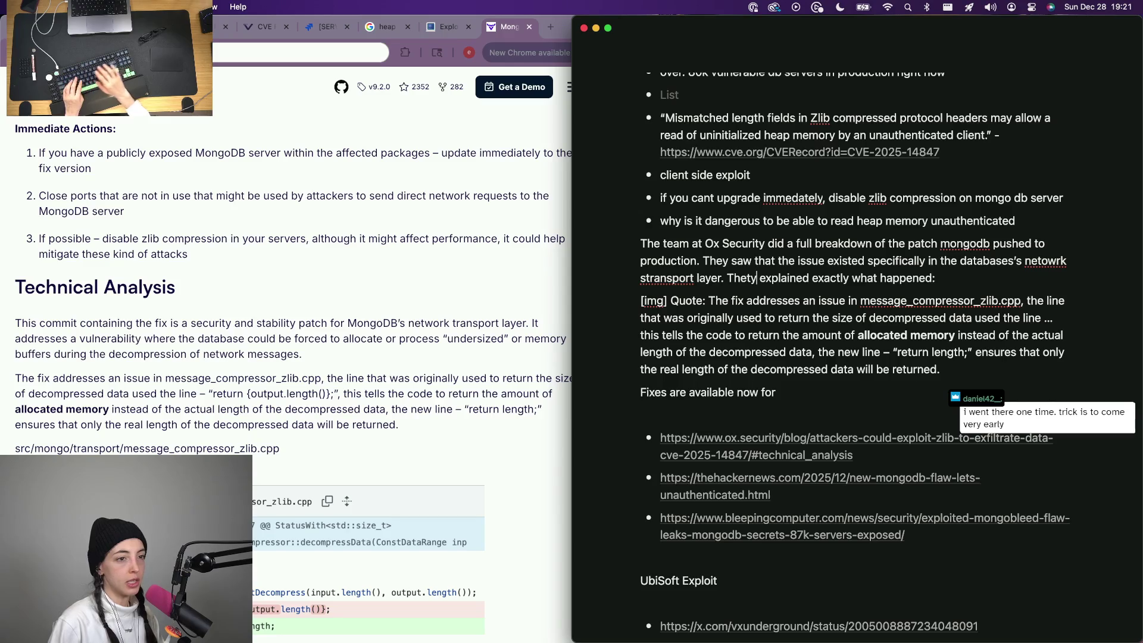
key(BackSpace)
key(BackSpace)
text(y)
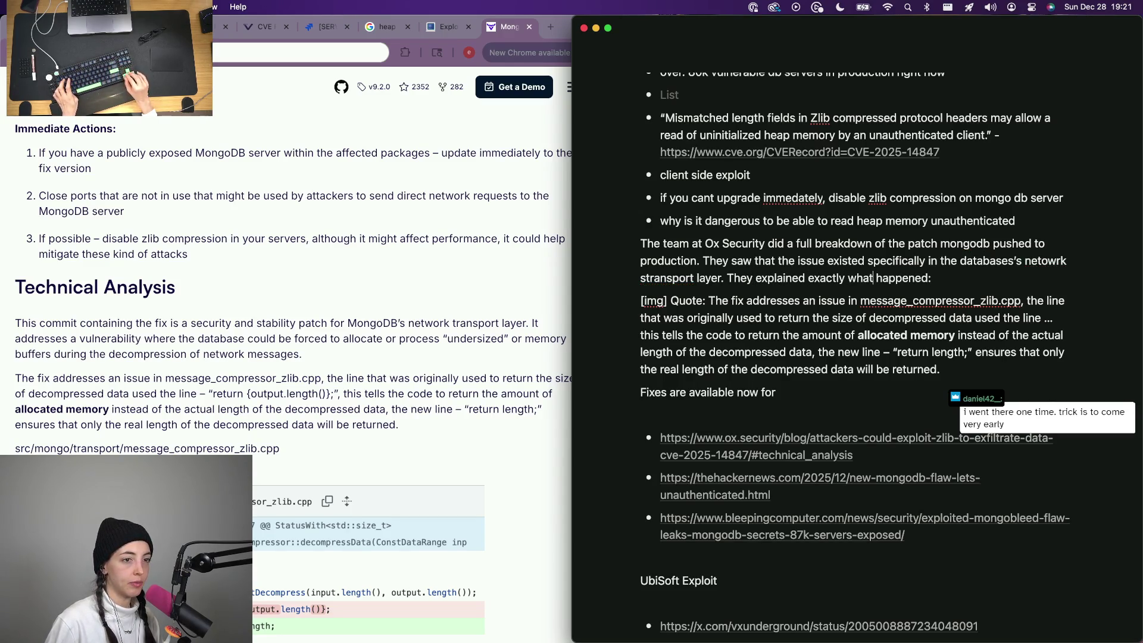
key(Right)
key(Right)
key(Right)
text(bad code)
key(BackSpace)
key(BackSpace)
key(BackSpace)
key(BackSpace)
key(BackSpace)
key(BackSpace)
text(the bad code)
key(alt+BackSpace)
key(alt+BackSpace)
key(alt+BackSpace)
key(alt+BackSpace)
key(alt+BackSpace)
key(alt+BackSpace)
text(did a break down of the )
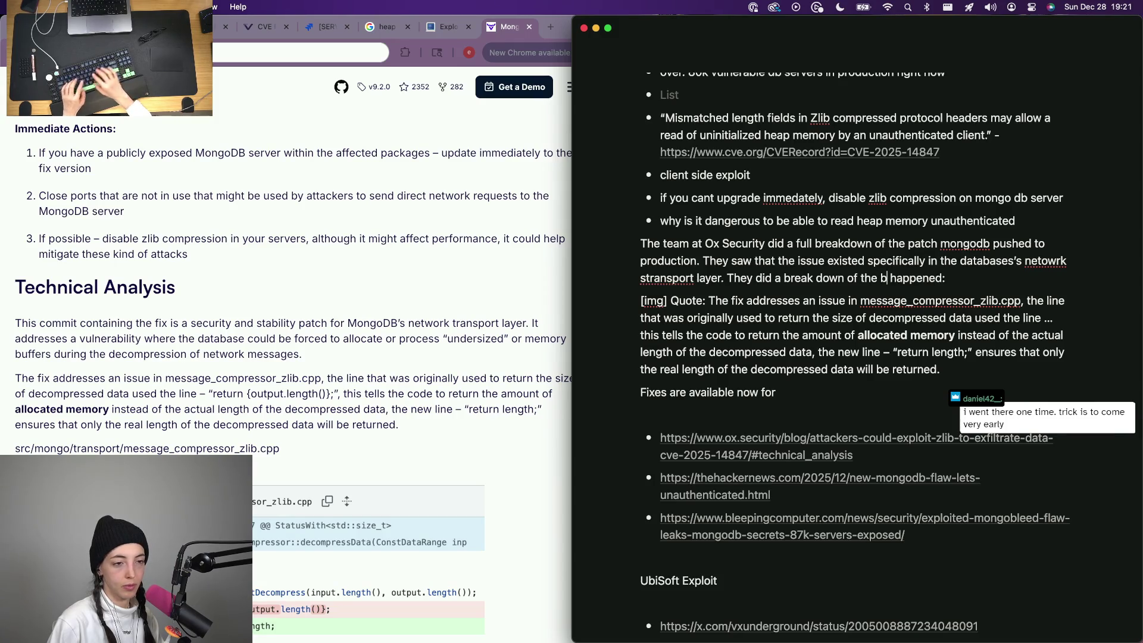
text(code )
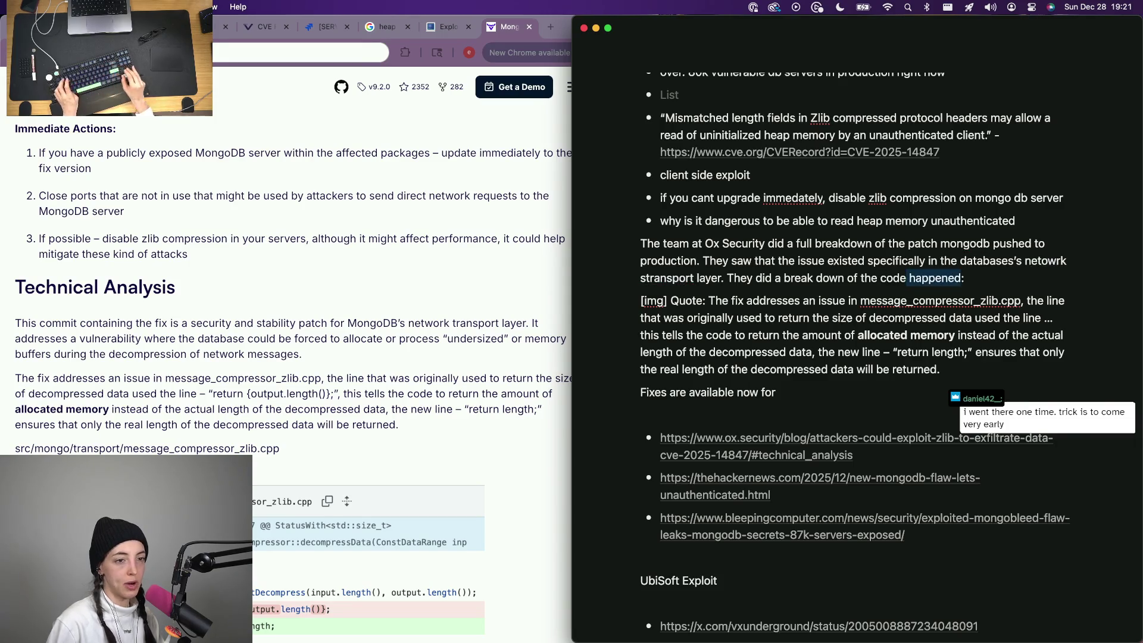
text(change)
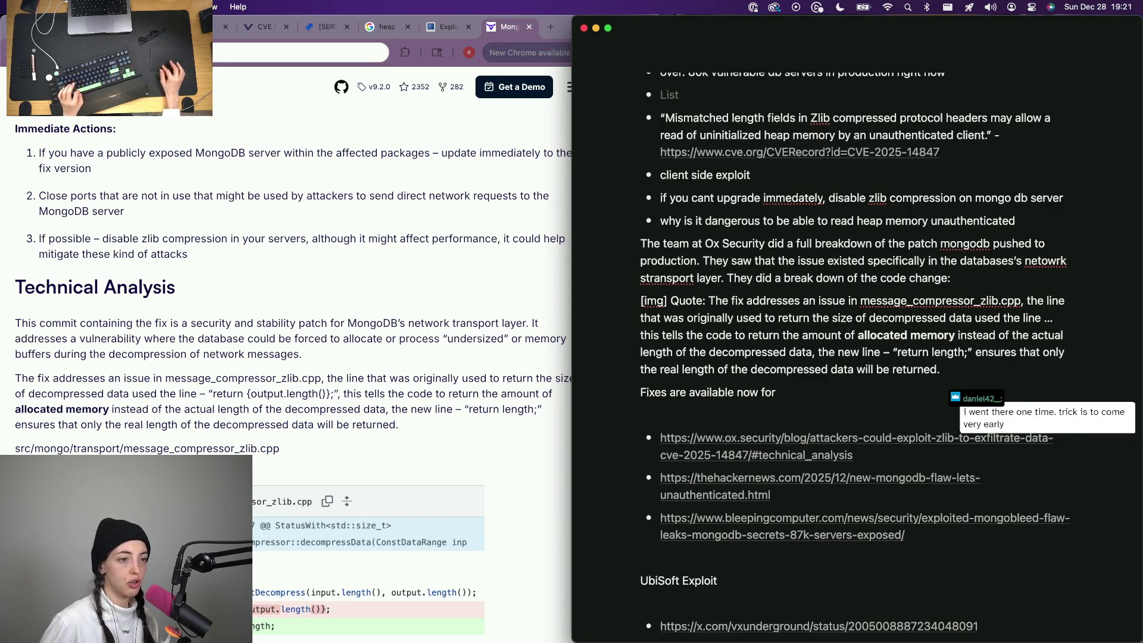
right_click(1045, 261)
Correct the spellings of 'network' and 'transport' via spelling suggestions.
click(1033, 283)
right_click(653, 279)
click(676, 298)
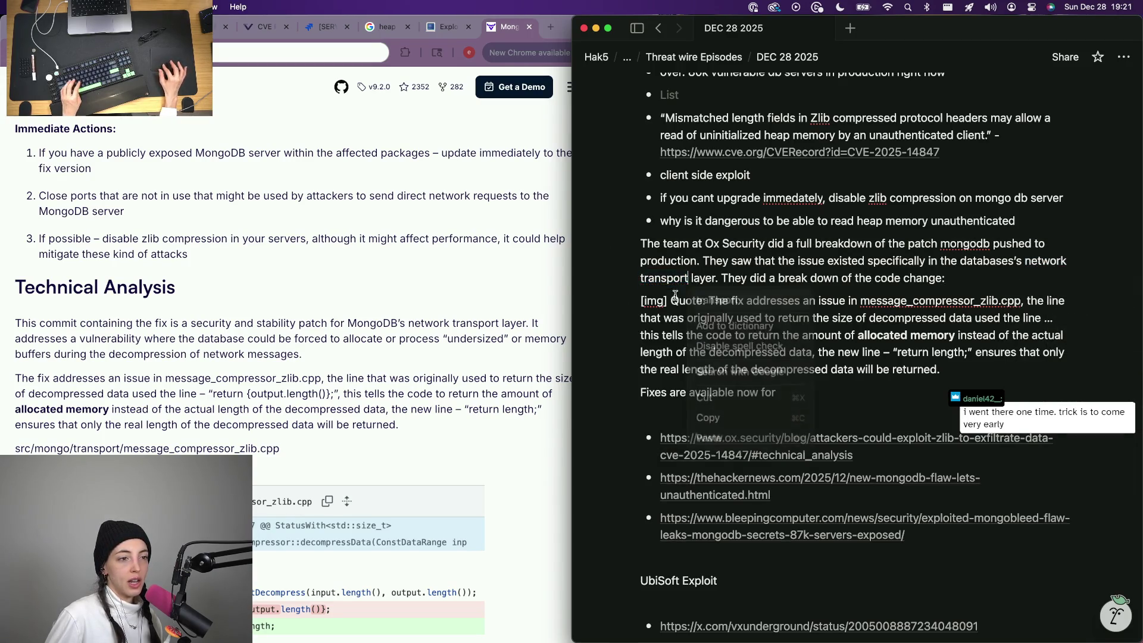
Finish the fixes line so it ends 'they recommend disabling zlib compression.'.
click(788, 395)
text(if y)
key(BackSpace)
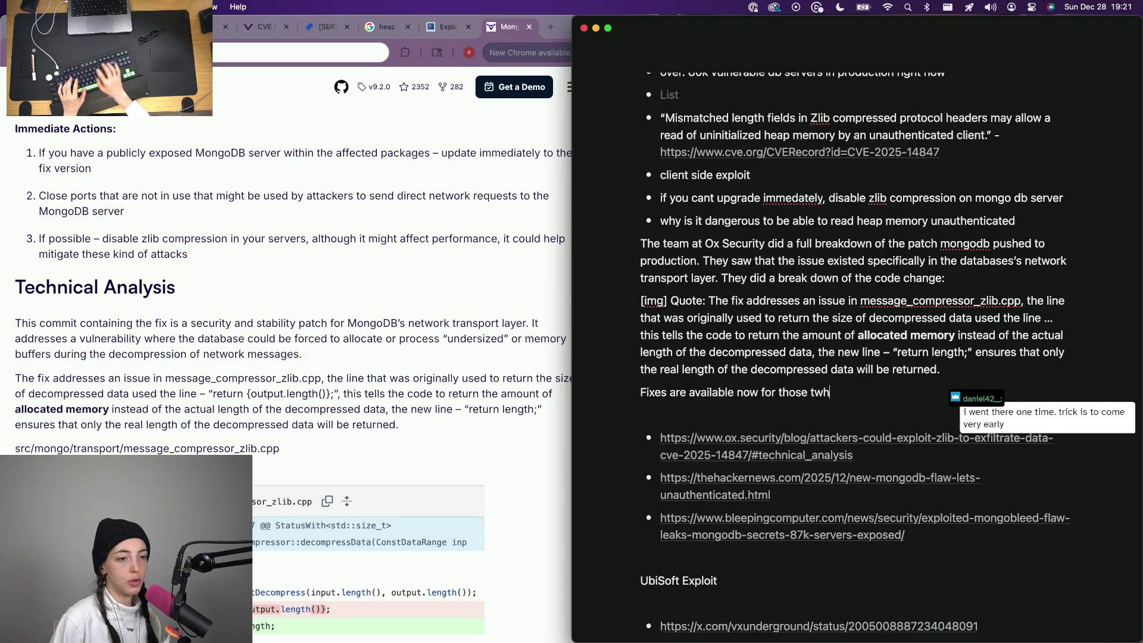
text(adfe the)
key(BackSpace)
key(BackSpace)
key(BackSpace)
text(e their mongodb la)
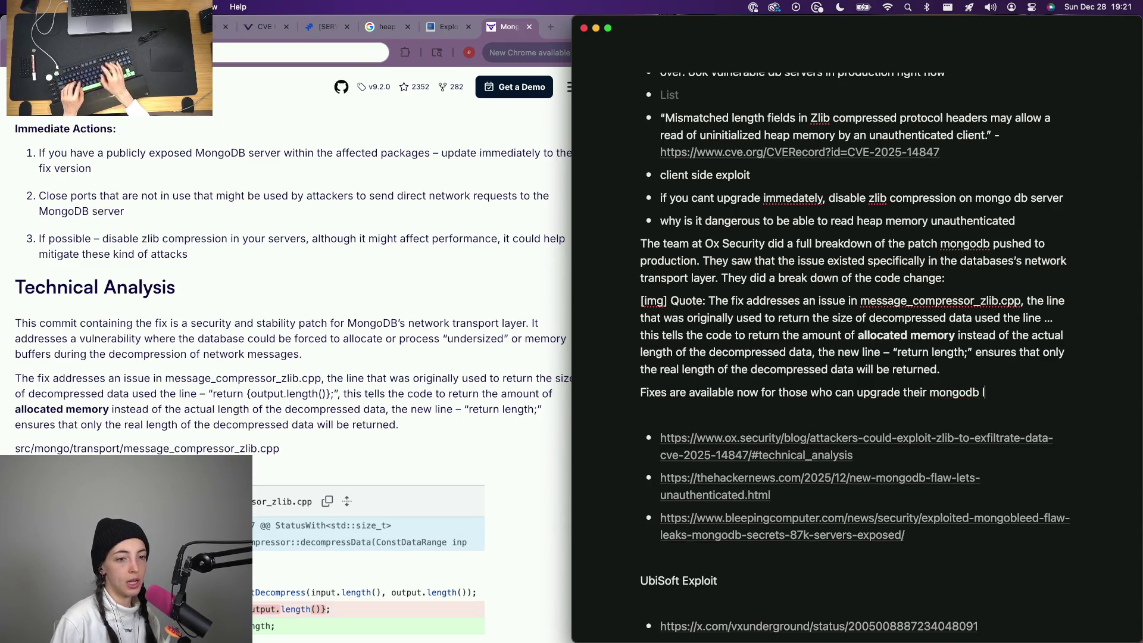
key(BackSpace)
key(BackSpace)
key(BackSpace)
text(versions, if not, they rec)
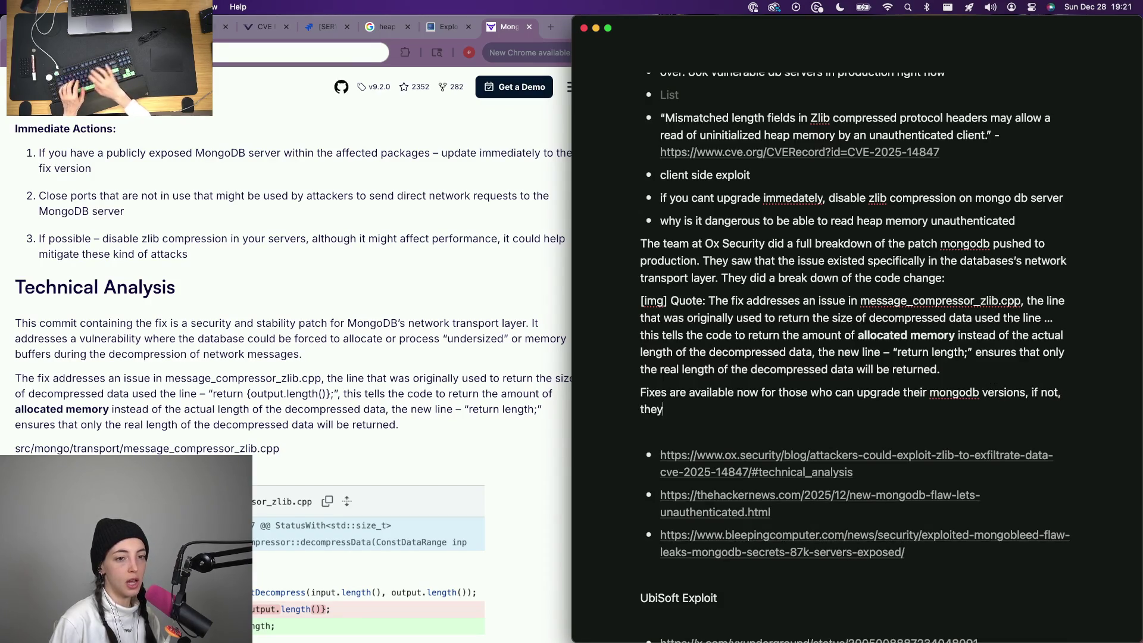
text(ommend disabling)
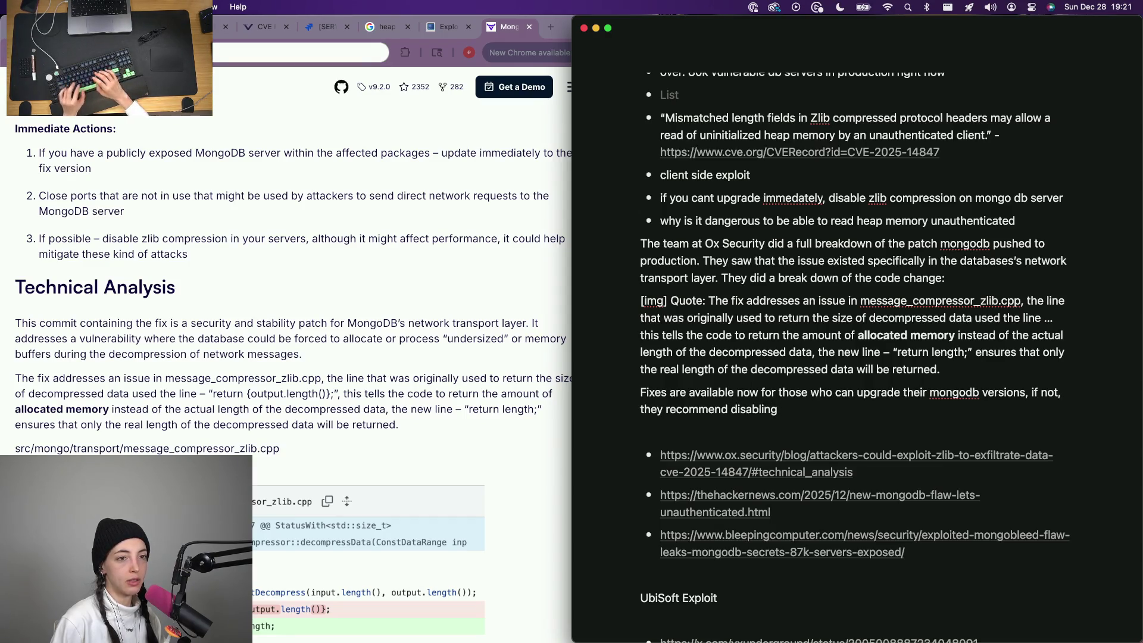
text( zlib compression o)
key(BackSpace)
key(BackSpace)
key(BackSpace)
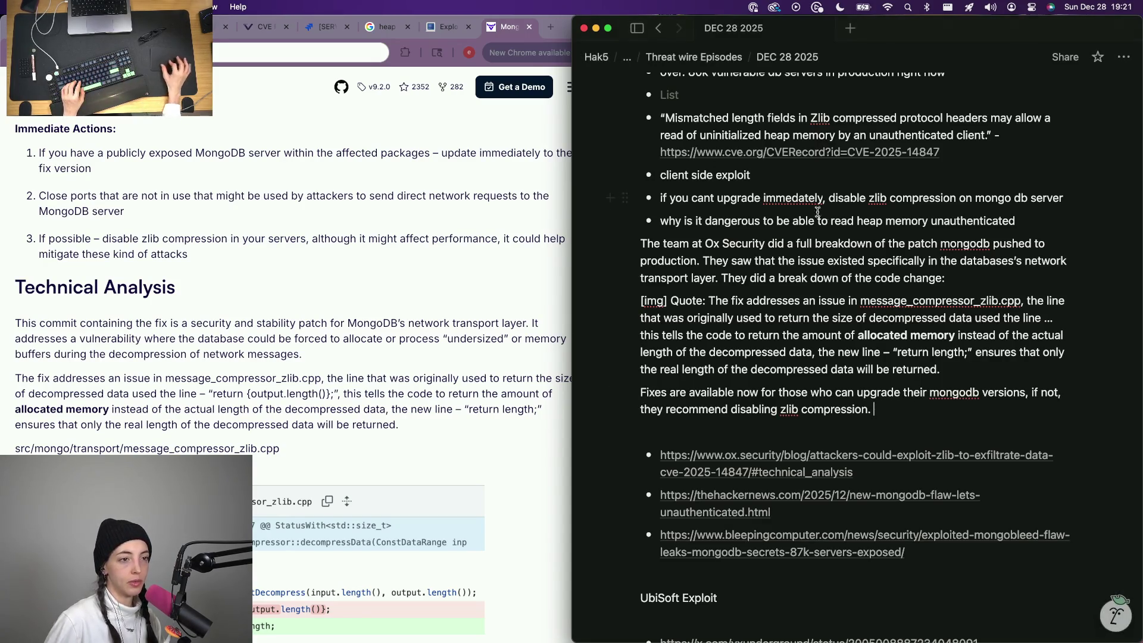
Delete the upgrade-advice bullet and the leftover empty bullet.
double_click(767, 198)
triple_click(767, 197)
key(BackSpace)
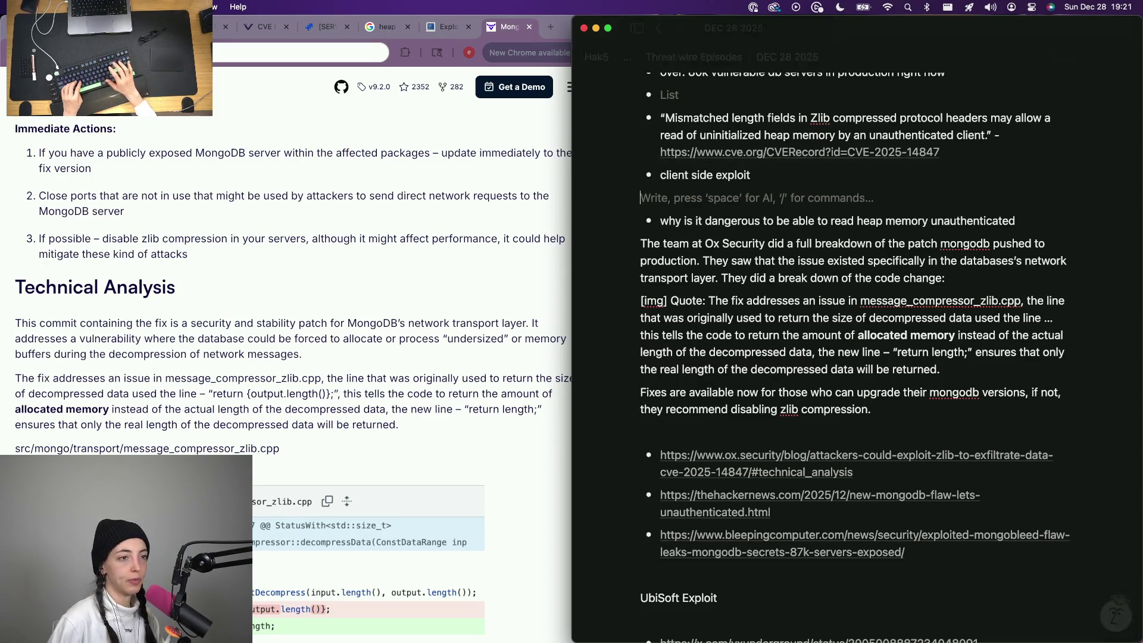
key(BackSpace)
scroll(765, 122, up, 2)
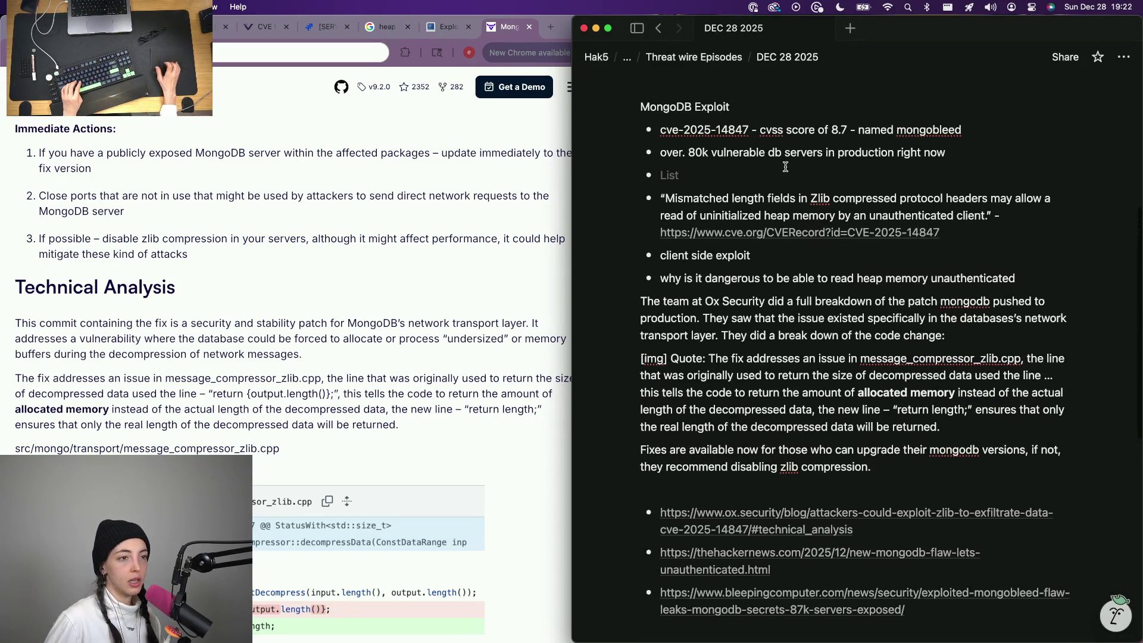
key(BackSpace)
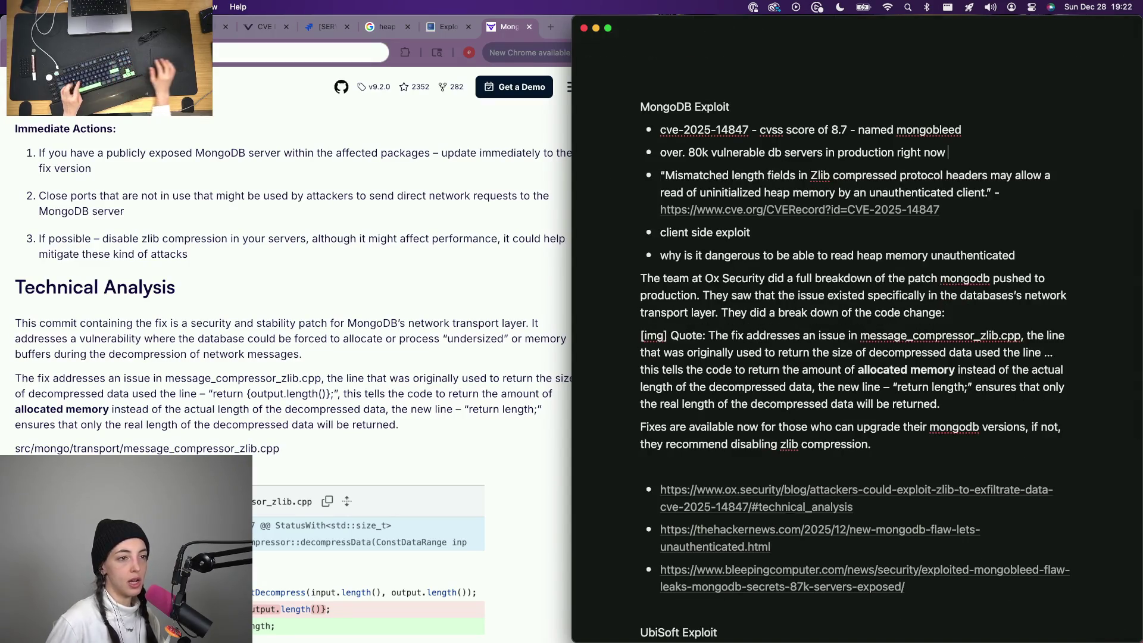
scroll(146, 329, up, 2)
scroll(145, 329, up, 3)
scroll(151, 334, up, 3)
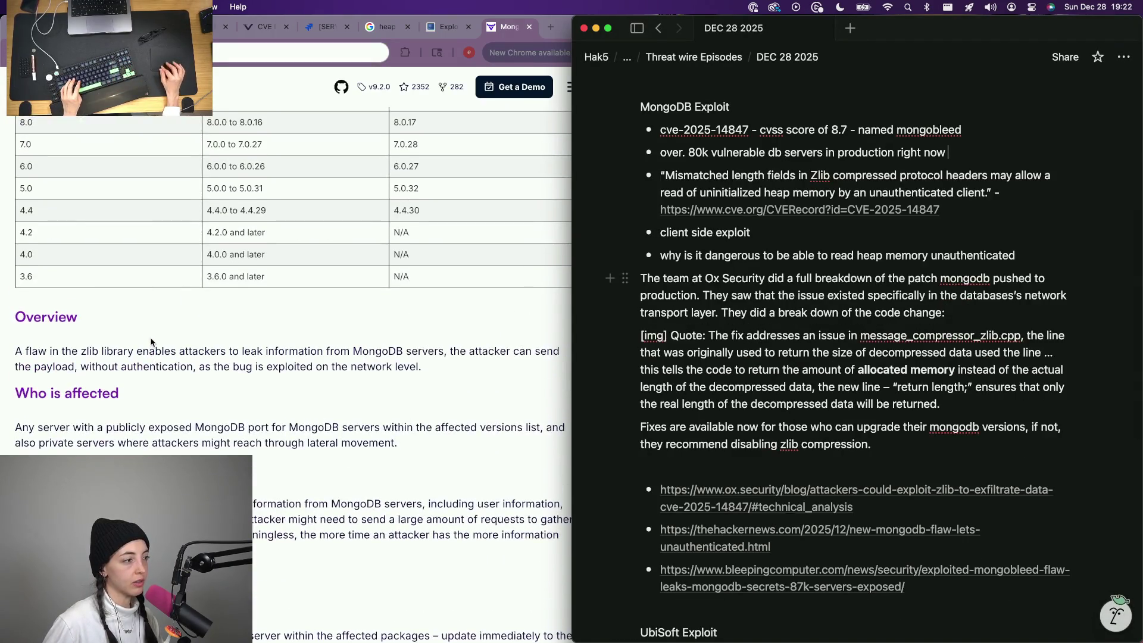
scroll(157, 357, up, 5)
scroll(168, 413, up, 3)
scroll(168, 412, down, 3)
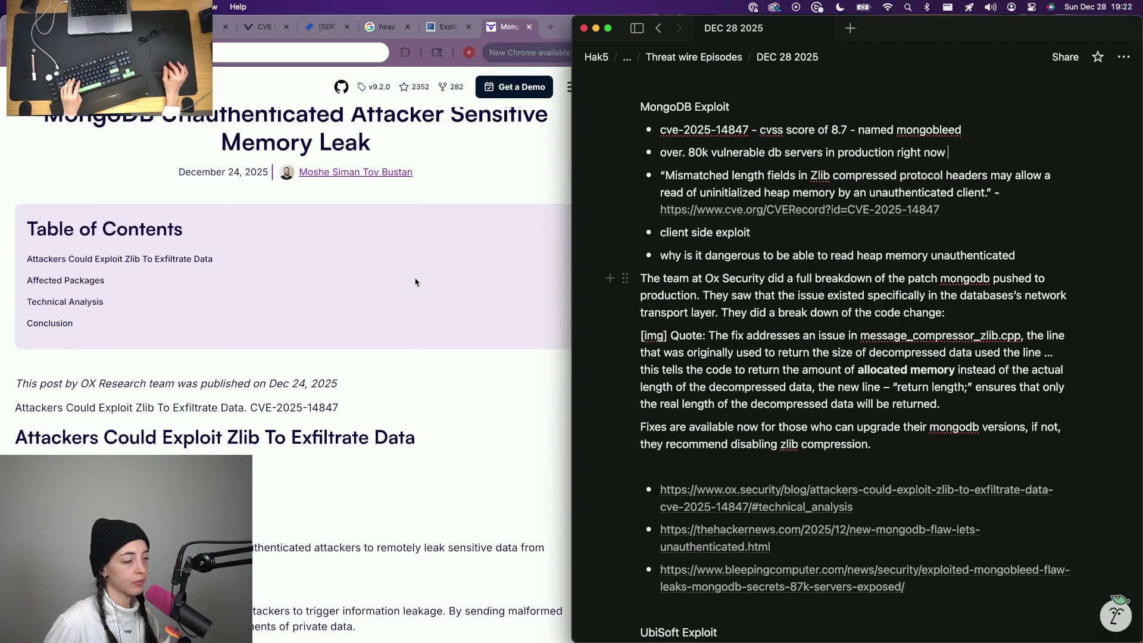
scroll(252, 402, down, 2)
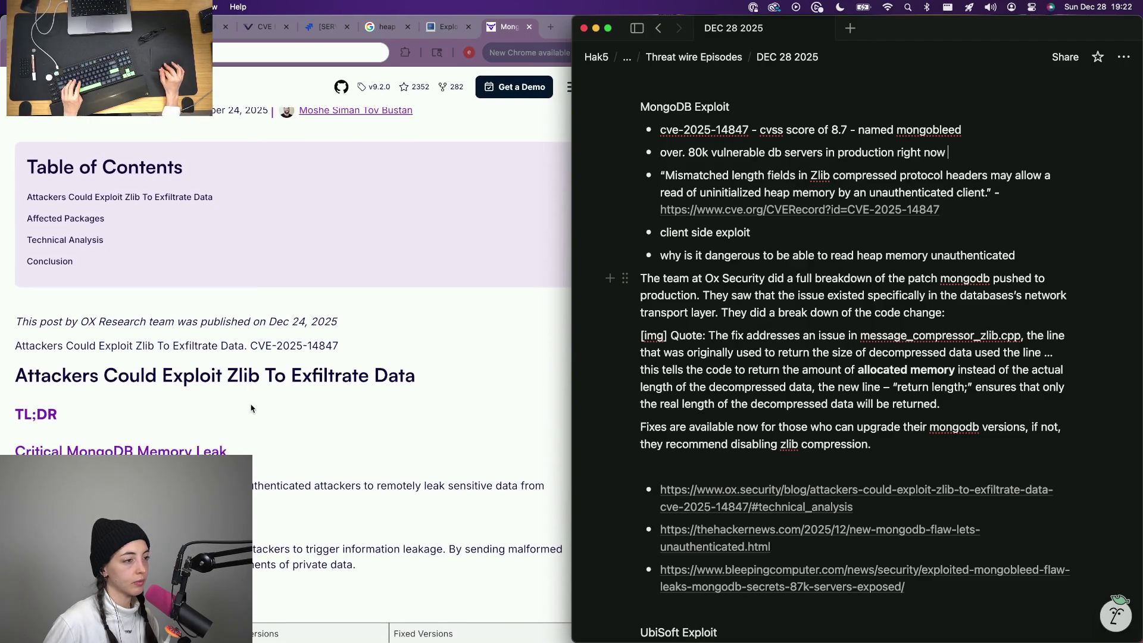
Read the BleepingComputer MongoBleed article, then start a new line after the danger bullet in the notes.
click(440, 26)
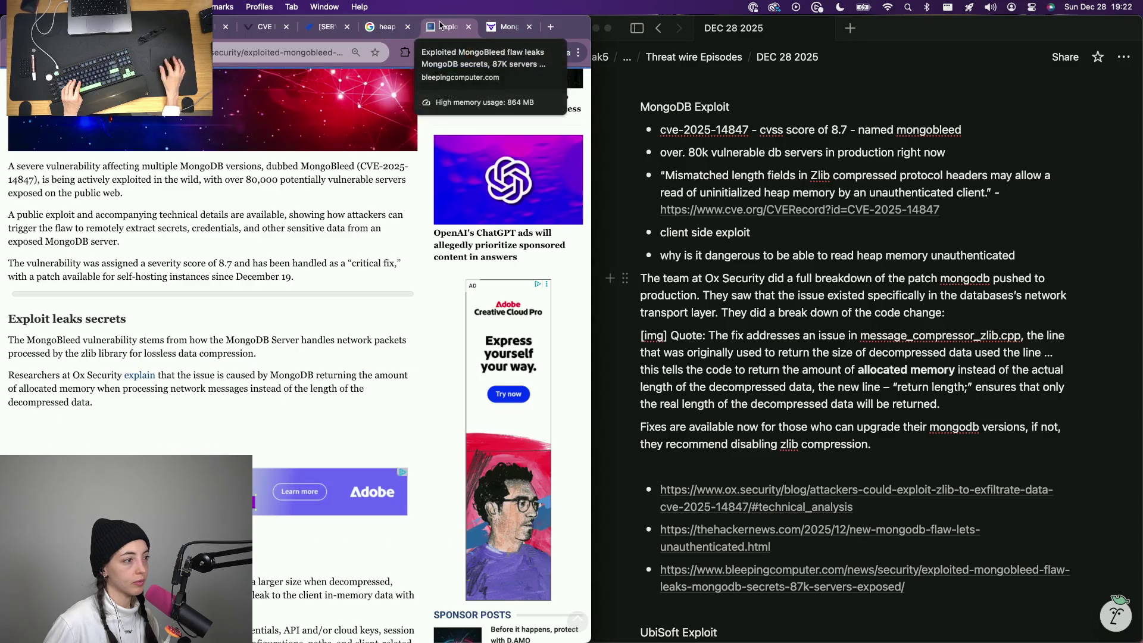
scroll(212, 437, down, 3)
scroll(212, 436, down, 1)
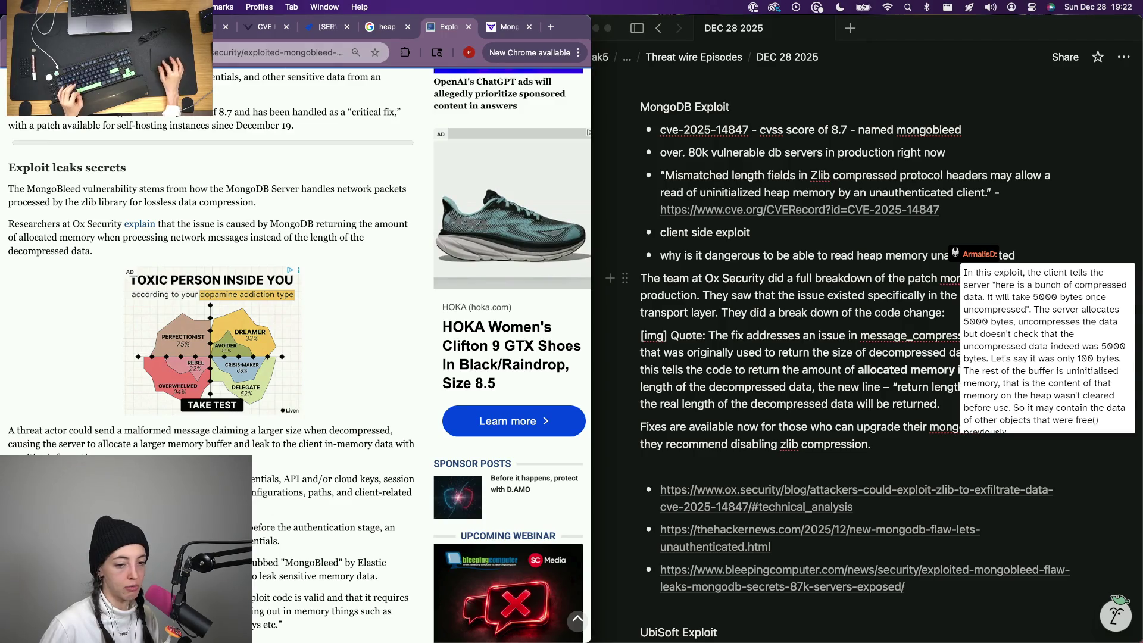
scroll(212, 433, down, 3)
scroll(238, 451, down, 1)
scroll(238, 450, down, 3)
scroll(237, 451, up, 2)
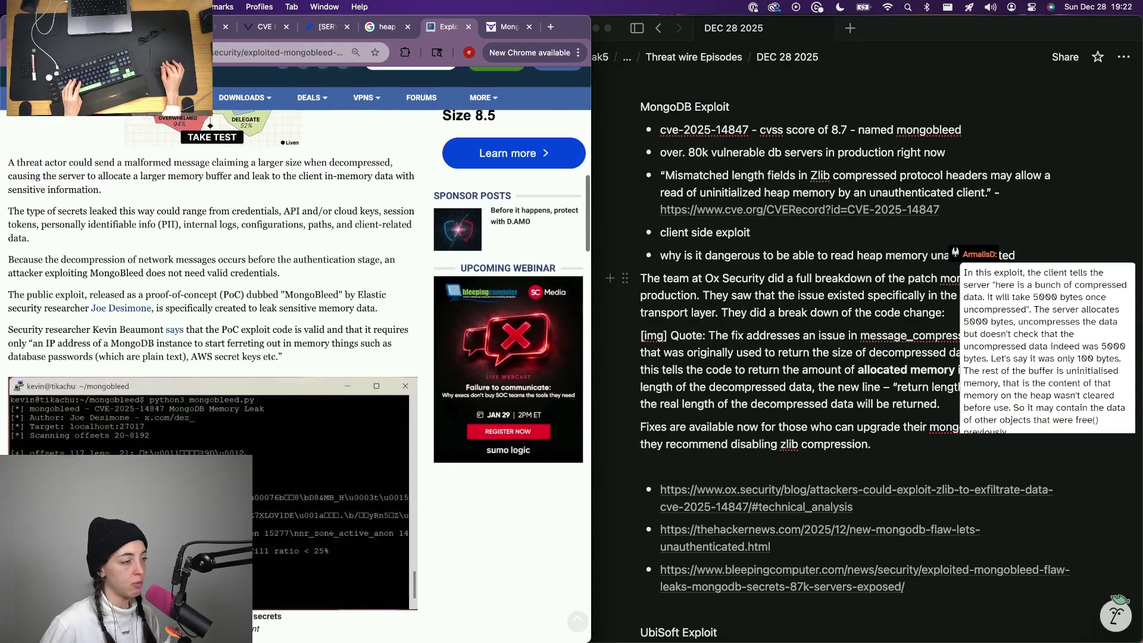
scroll(238, 451, up, 1)
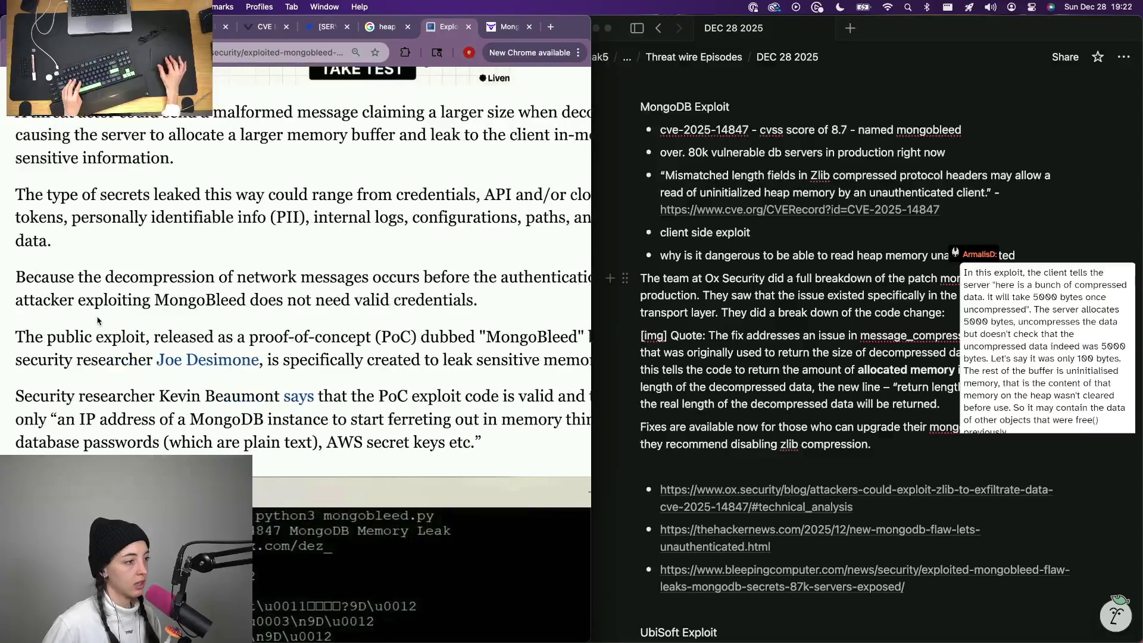
scroll(98, 320, up, 2)
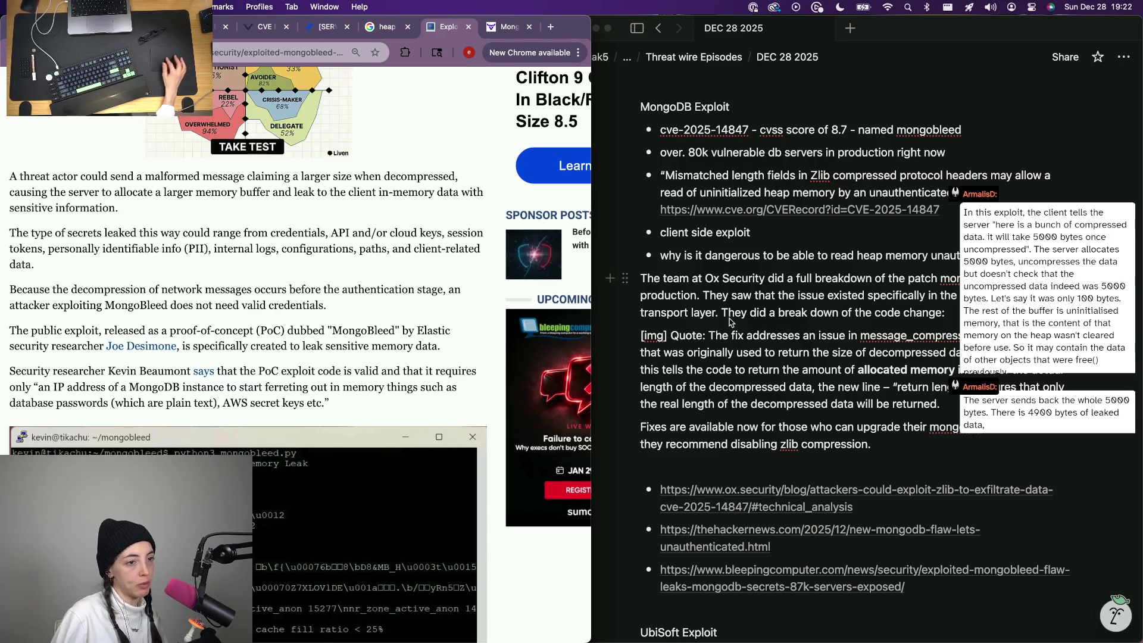
click(810, 340)
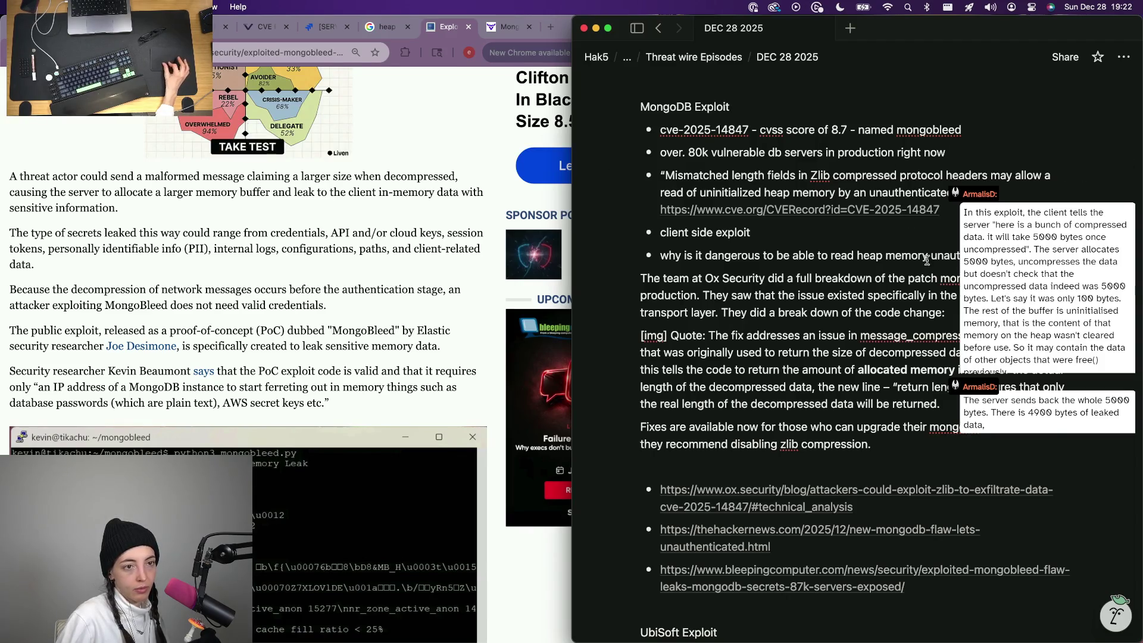
key(Return)
Create a plain-text paragraph below the 'why is it dangerous' bullet.
key(BackSpace)
key(BackSpace)
key(Return)
key(BackSpace)
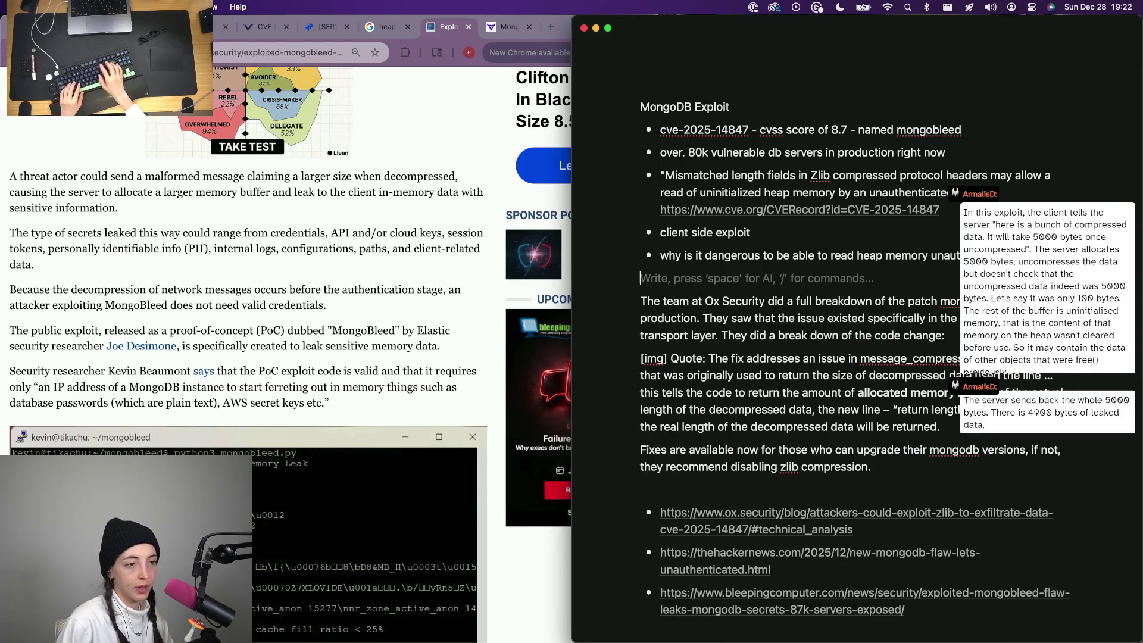
text(Bad actors can send well crfafted mess)
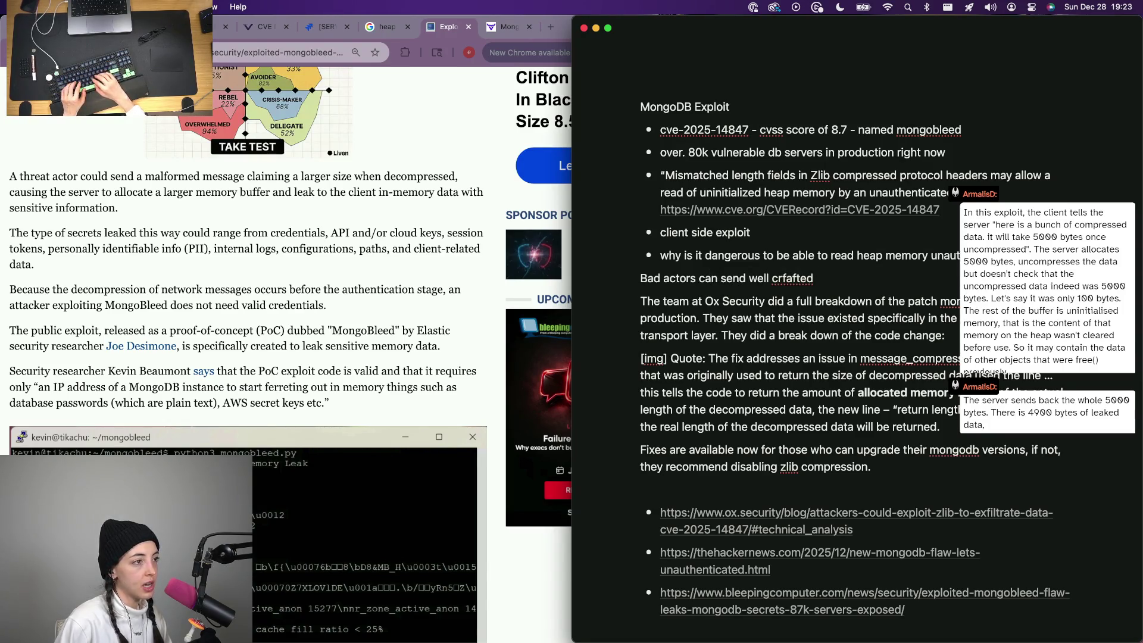
text(ages)
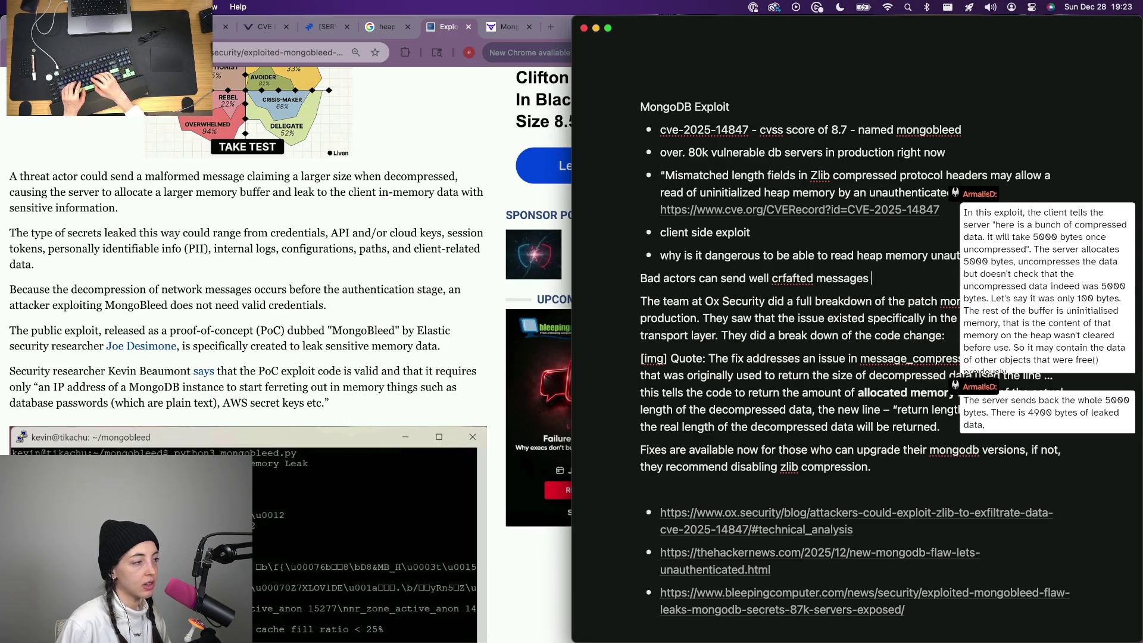
Draft the 'Bad actors can send well crafted messages…' sentence, then cut it out.
key(alt+BackSpace)
key(alt+BackSpace)
text(c)
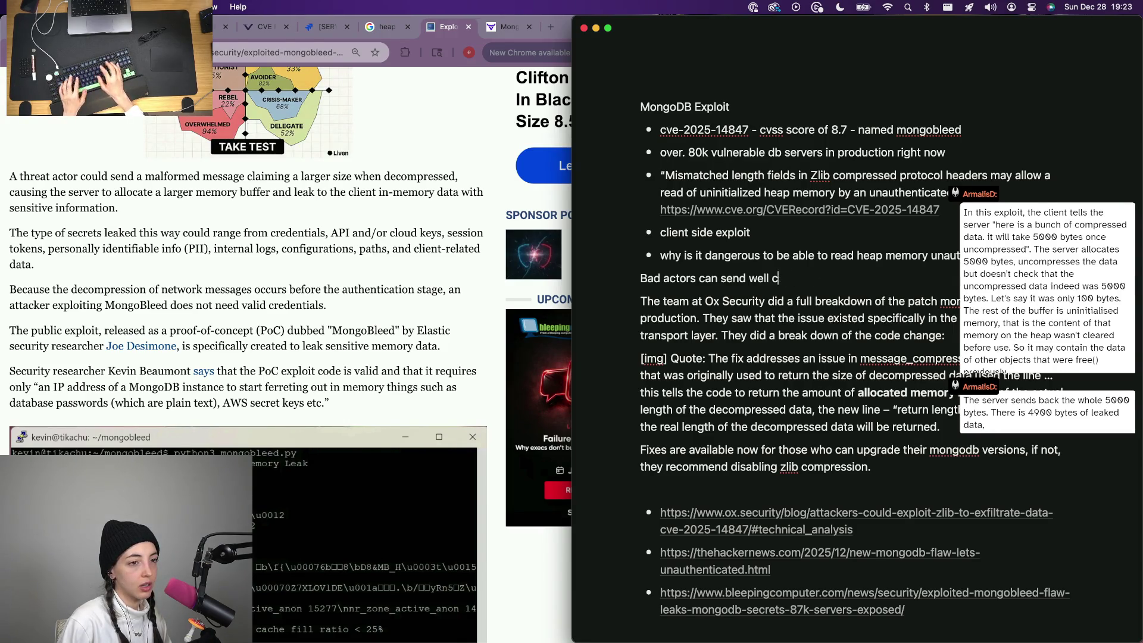
text(xered messag)
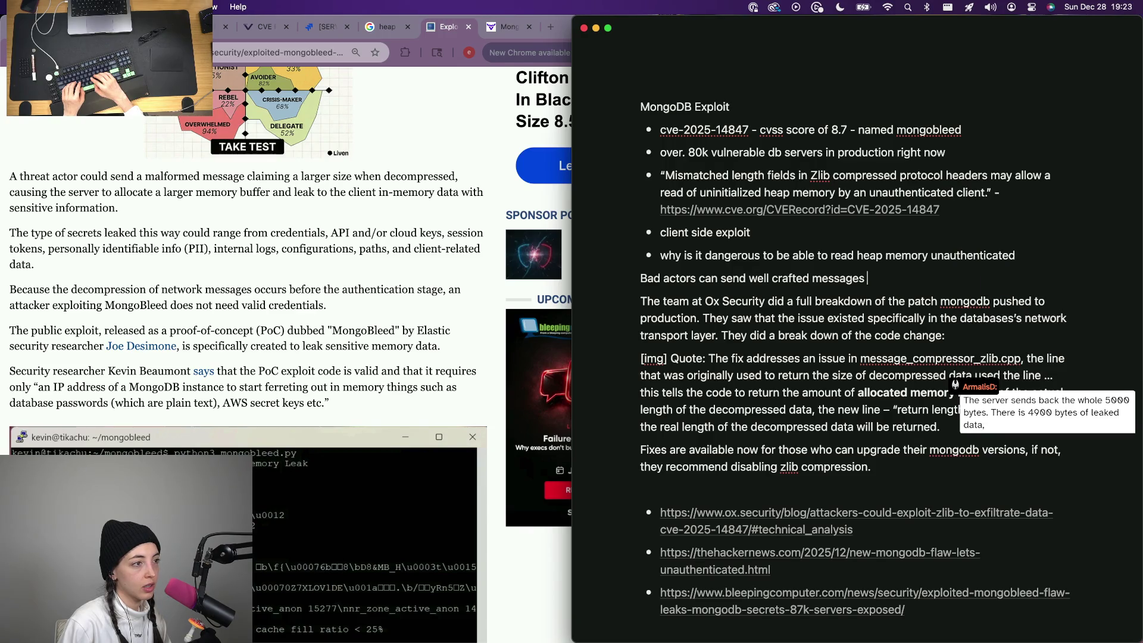
text(e serve)
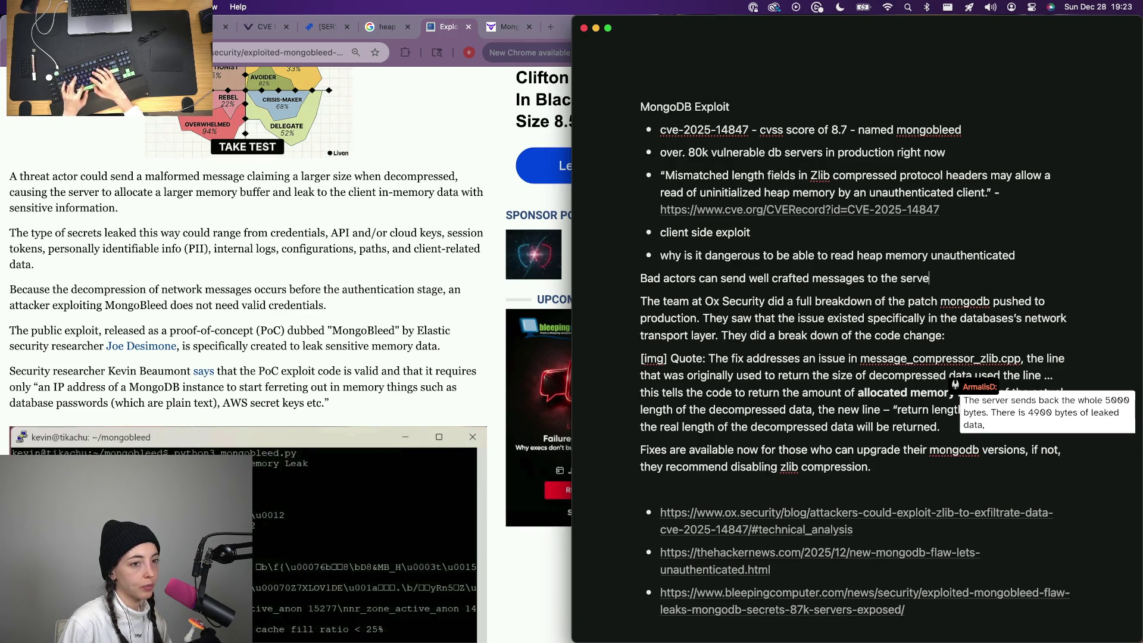
text(r about)
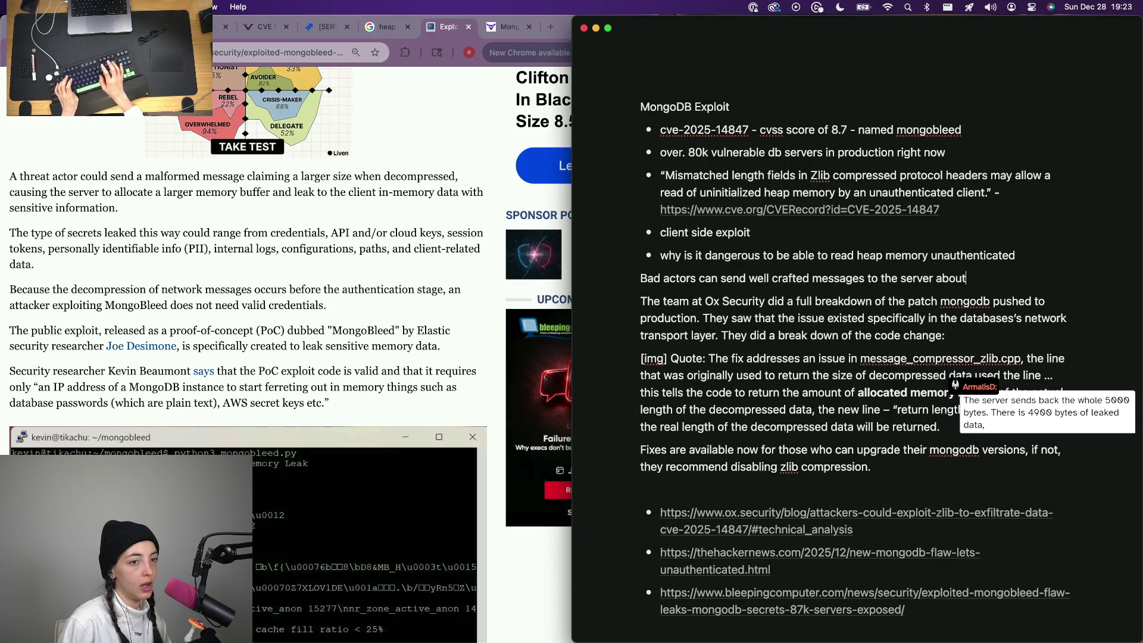
key(alt+BackSpace)
text(claiming a specific size when )
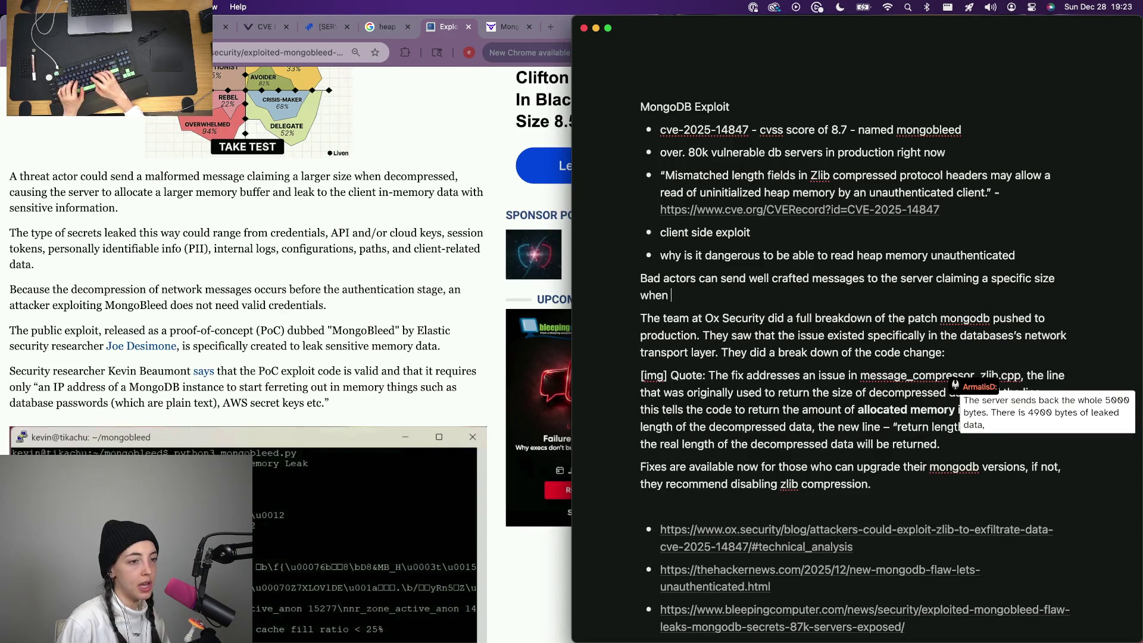
text(decompressed)
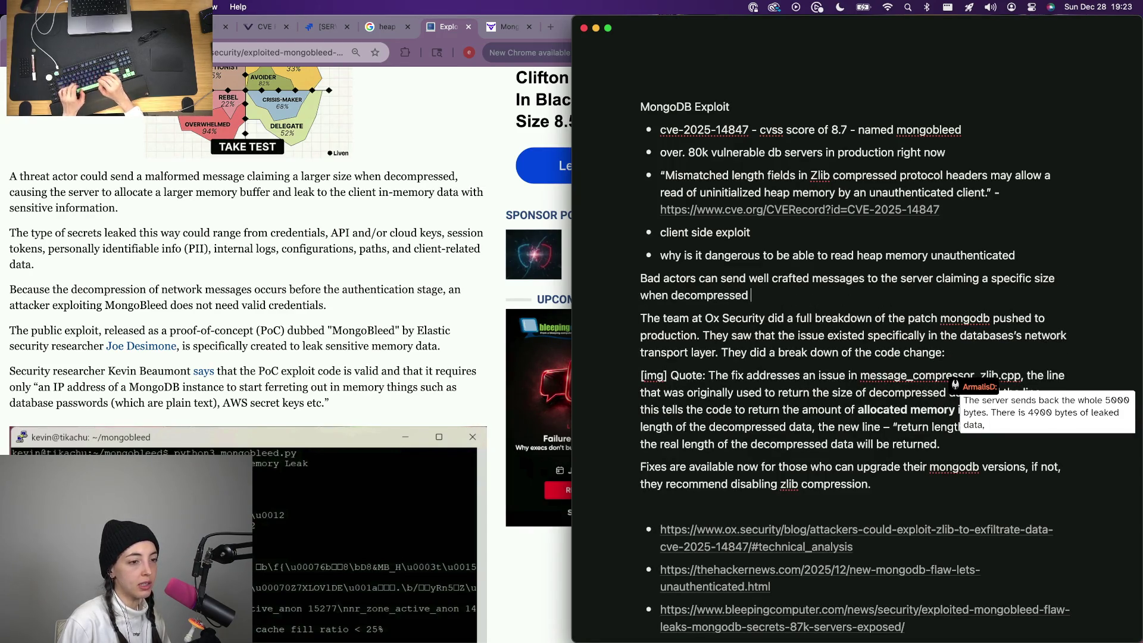
drag(750, 295, 634, 283)
key(BackSpace)
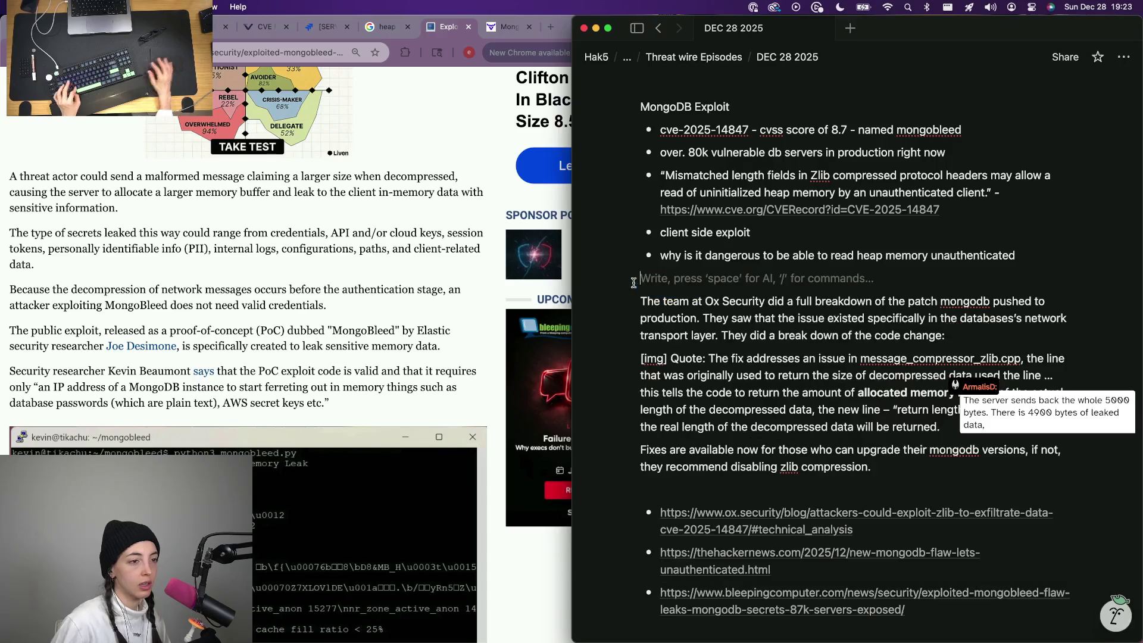
Place the crafted-messages sentence below the code-change quote without extra blank lines.
key(BackSpace)
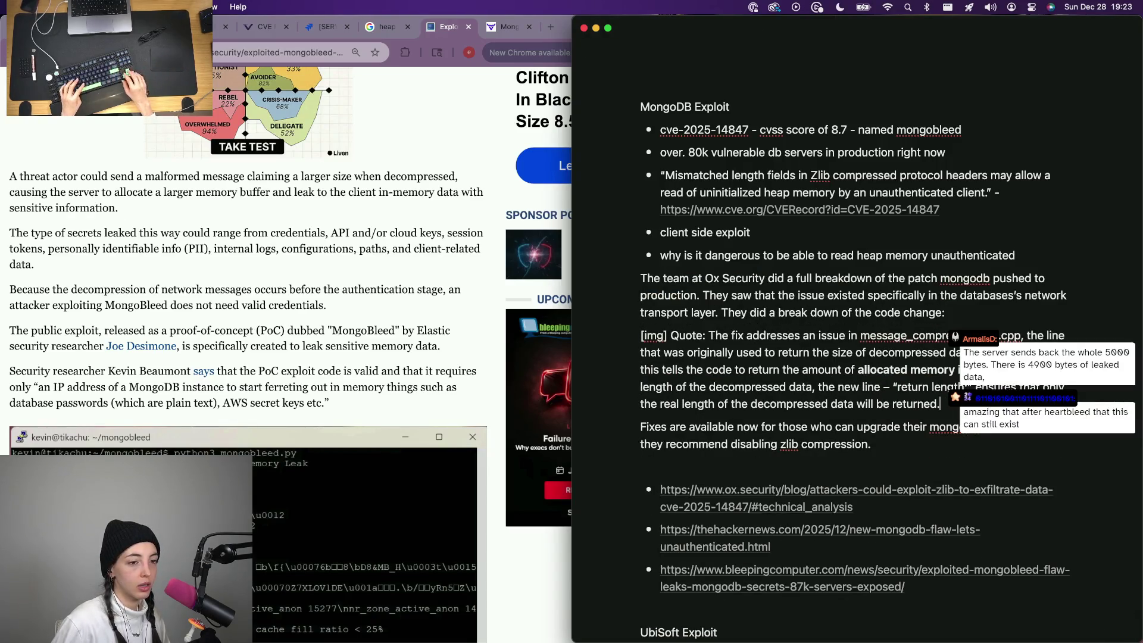
key(super+z)
key(Return)
key(BackSpace)
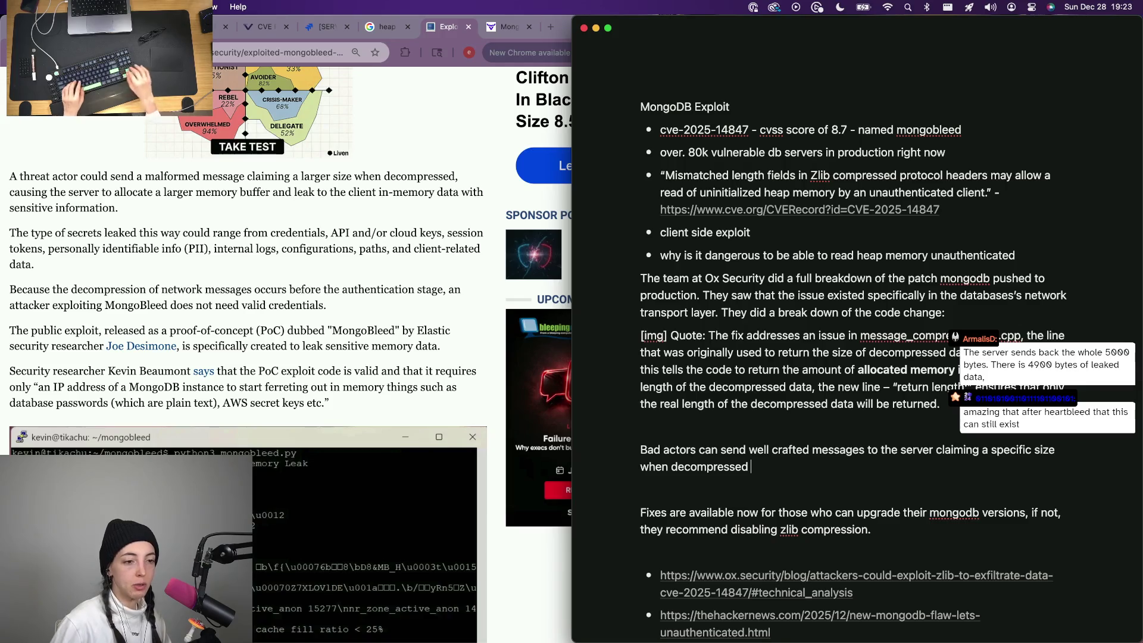
text(.)
text(ow)
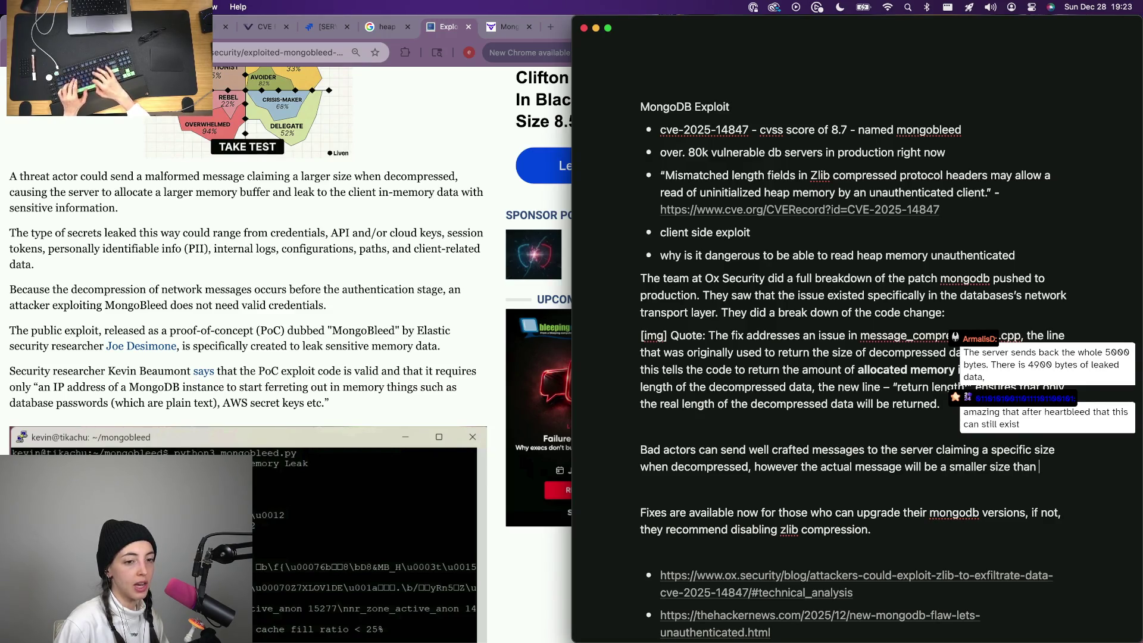
text(ted. Due )
text(to the)
End the sentence 'a smaller size than expected.', begin 'Given', then return to the browser.
key(BackSpace)
key(BackSpace)
key(BackSpace)
key(BackSpace)
key(BackSpace)
key(BackSpace)
key(BackSpace)
text(Th)
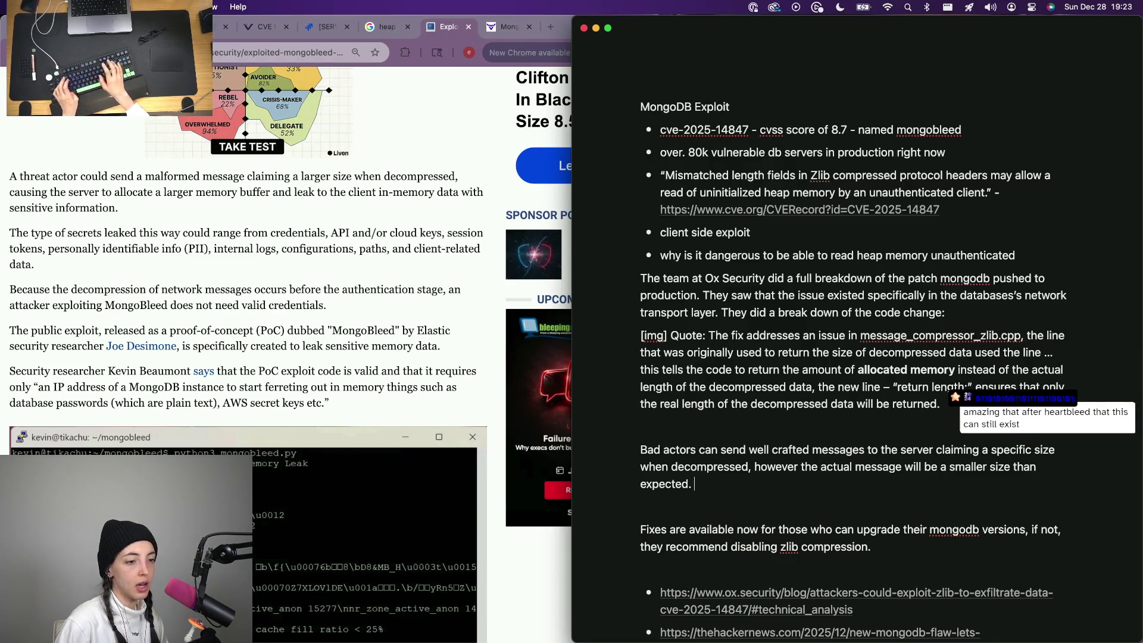
key(BackSpace)
key(BackSpace)
key(BackSpace)
text(Given)
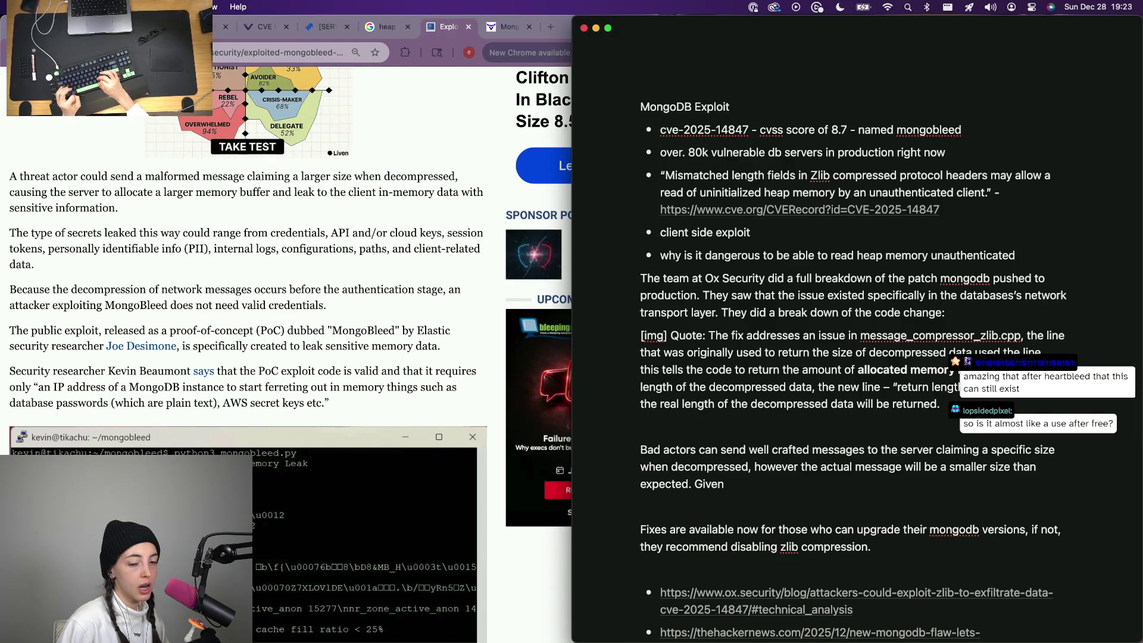
click(263, 27)
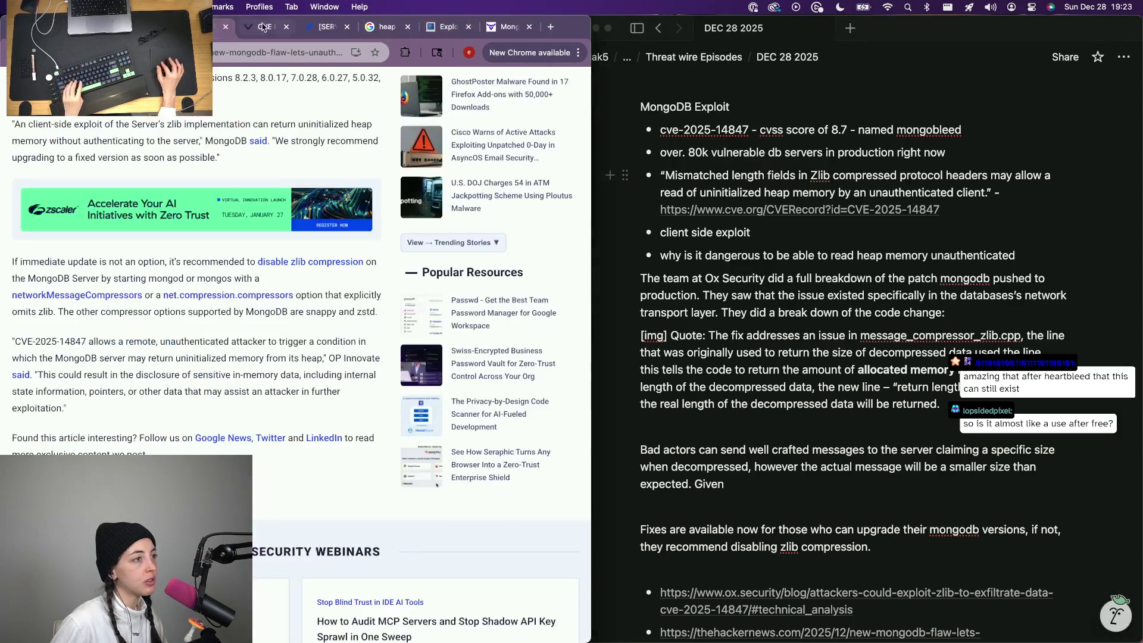
scroll(176, 312, up, 5)
scroll(245, 342, up, 1)
scroll(259, 367, up, 3)
scroll(264, 357, up, 4)
scroll(277, 340, down, 6)
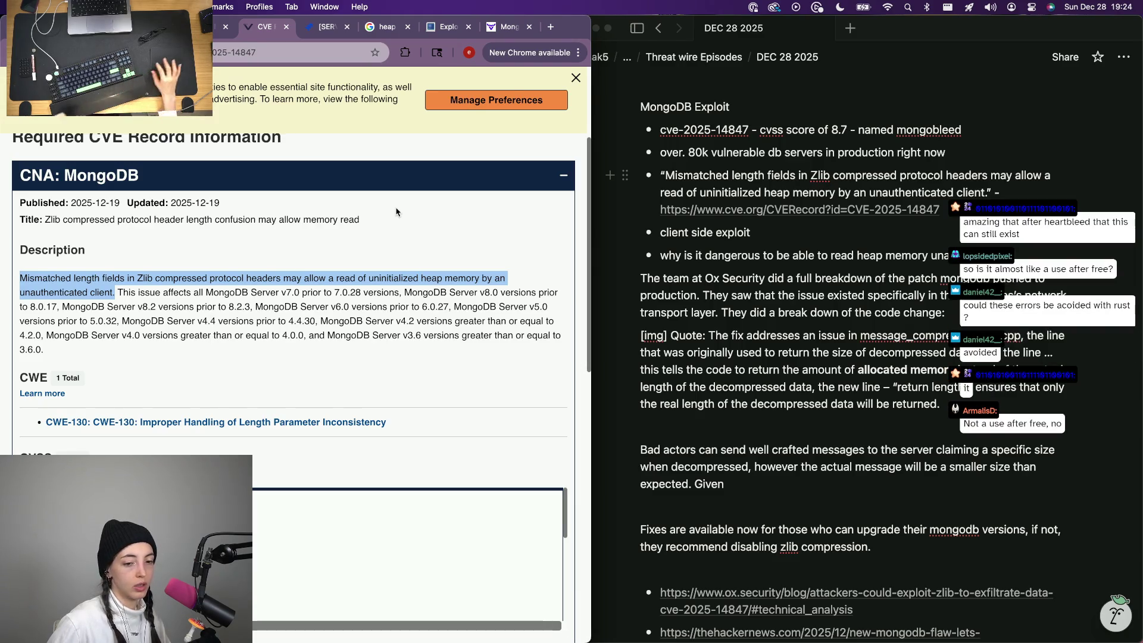
Close the Ox Security blog tab and bring the Notion notes window back to the front.
click(508, 25)
scroll(154, 402, down, 3)
scroll(153, 402, down, 2)
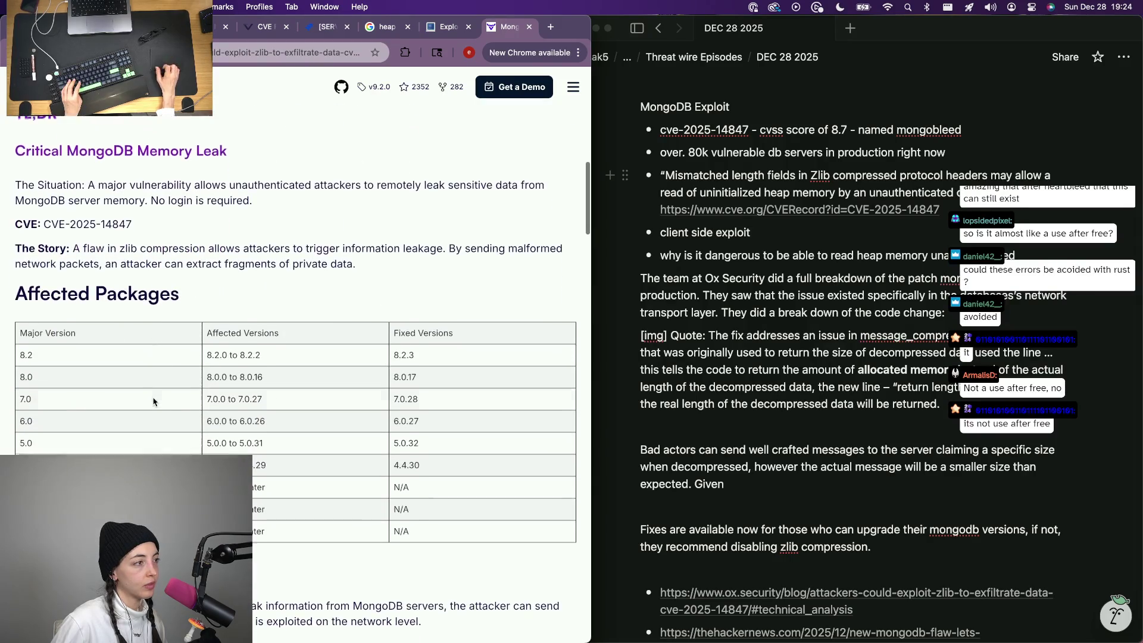
key(super+w)
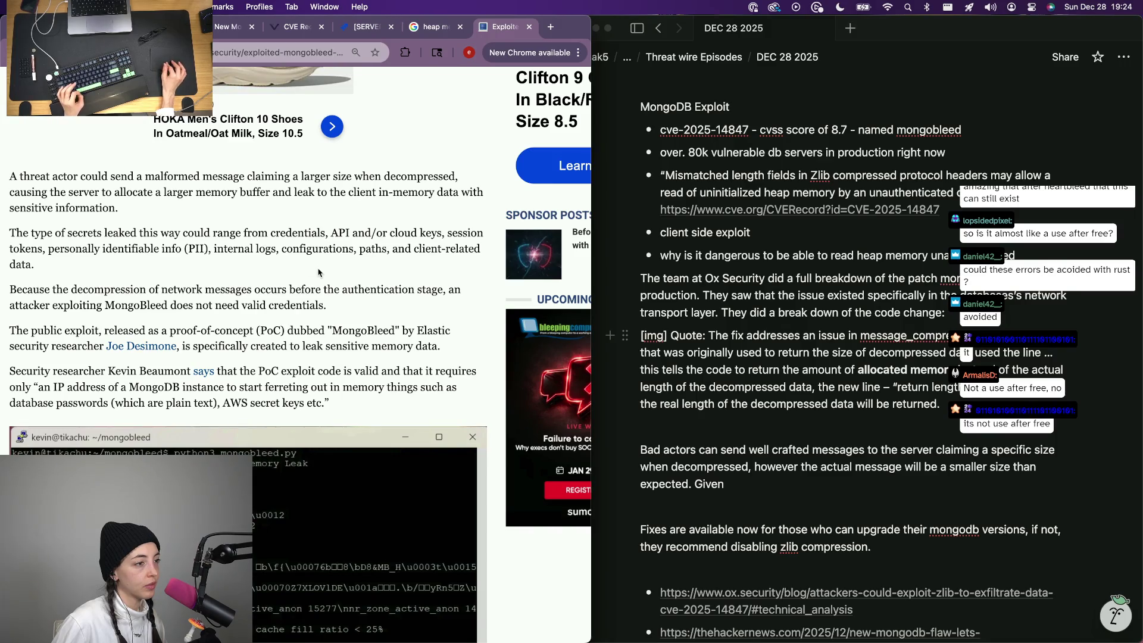
key(super+Tab)
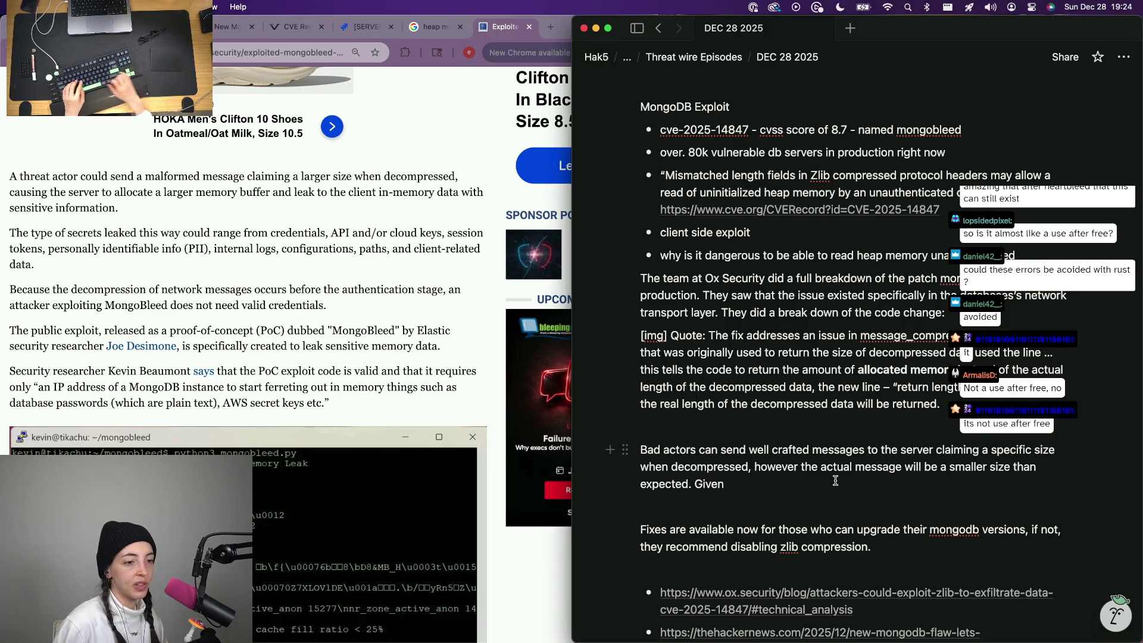
Replace 'Given' with 'The returned information will contain data that exists in the memory buffer', fixing typos.
key(BackSpace)
key(BackSpace)
key(BackSpace)
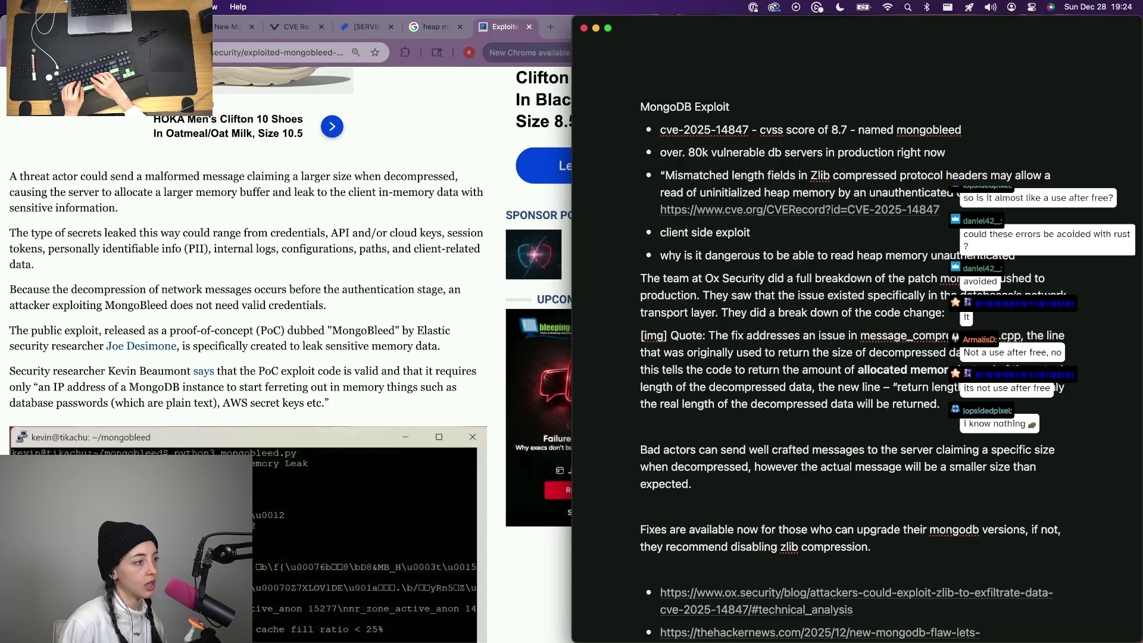
text( The)
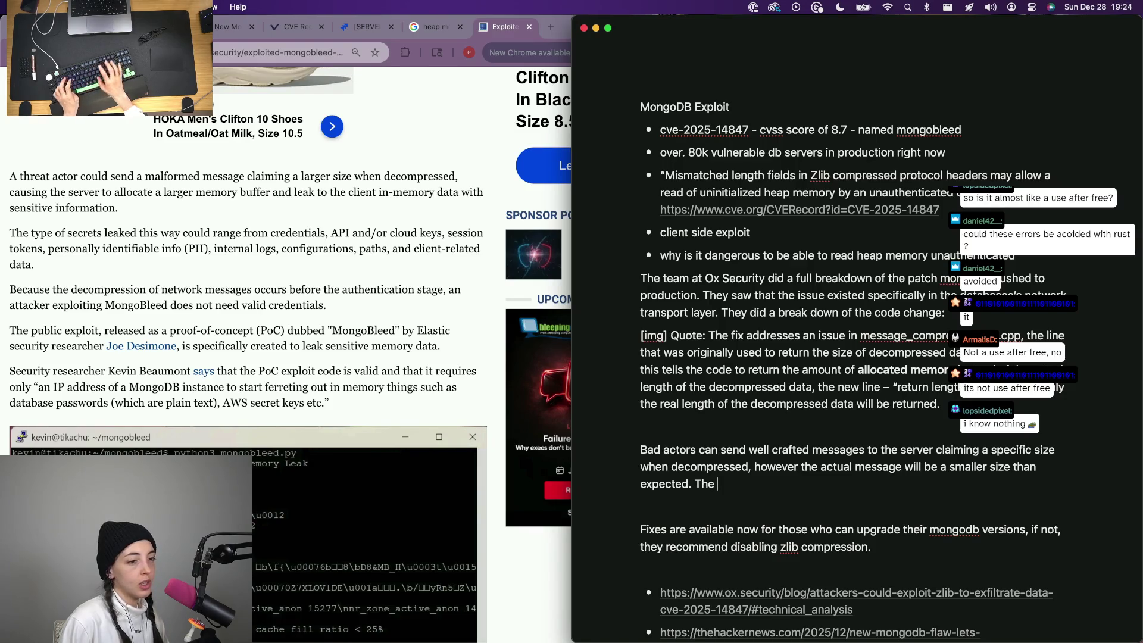
text( returned information contains m)
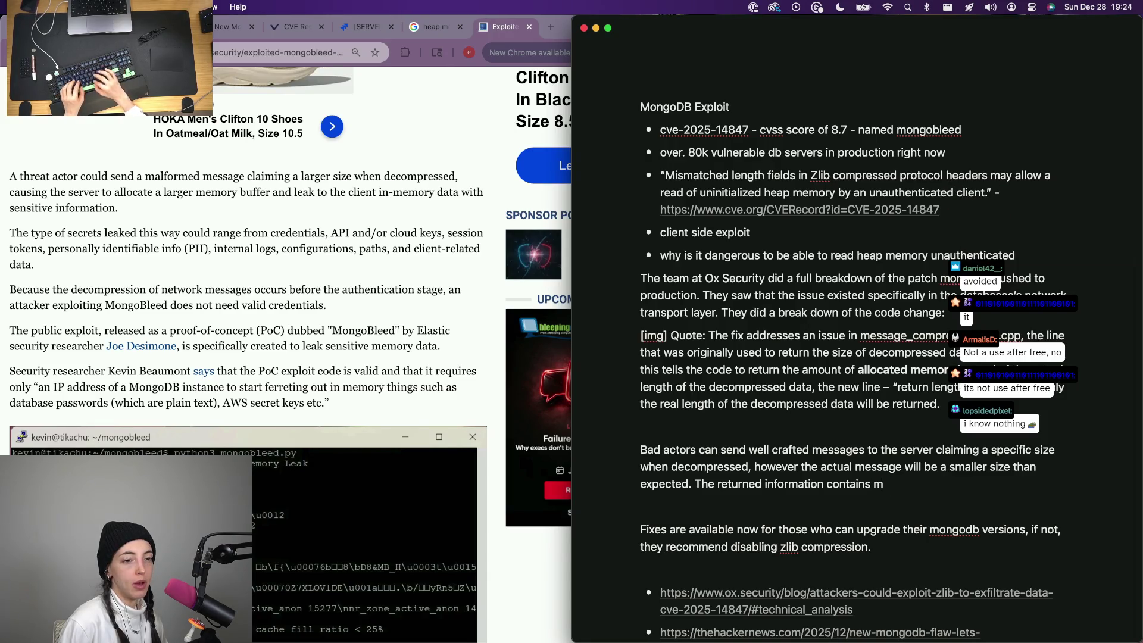
key(BackSpace)
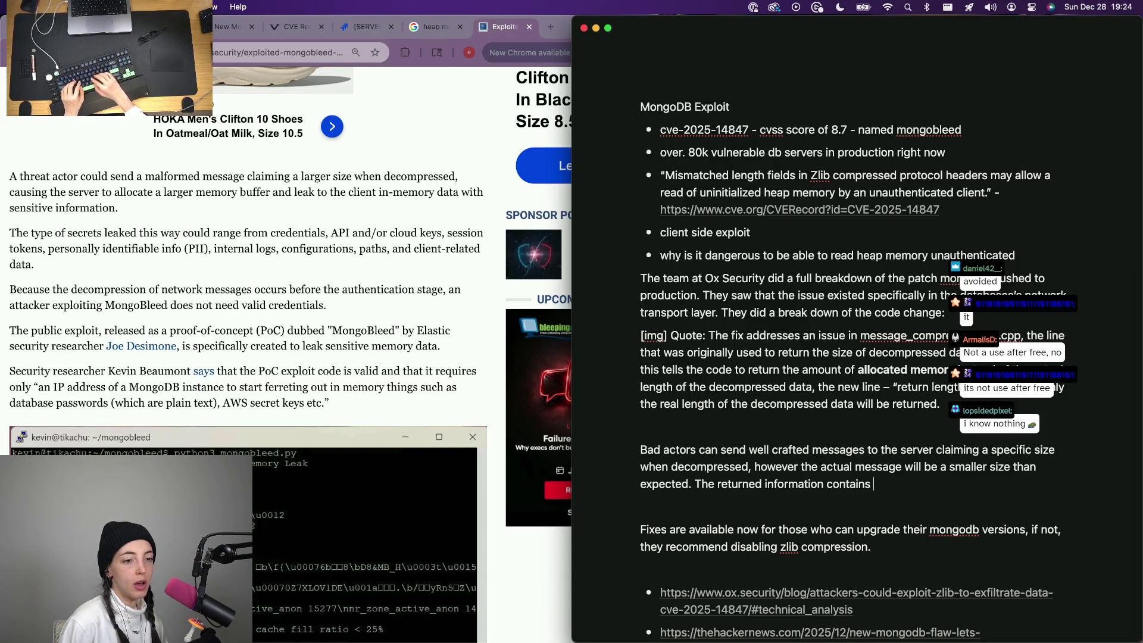
text(memorin)
key(BackSpace)
key(BackSpace)
text(val)
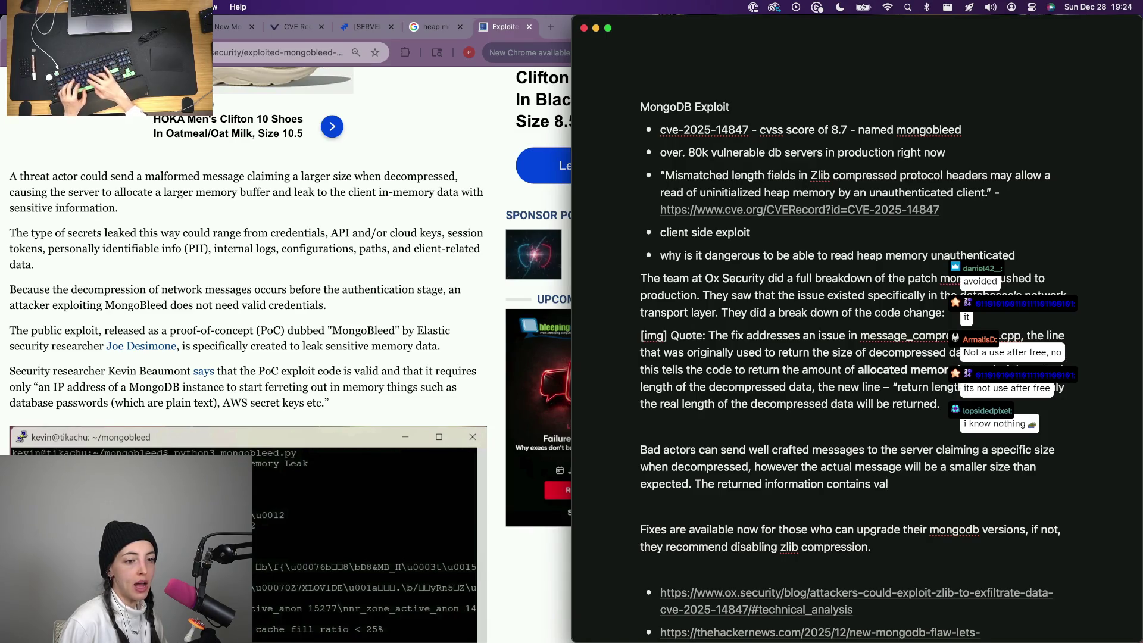
text(ues that were)
key(alt+BackSpace)
key(alt+BackSpace)
key(alt+BackSpace)
key(alt+BackSpace)
text(can re)
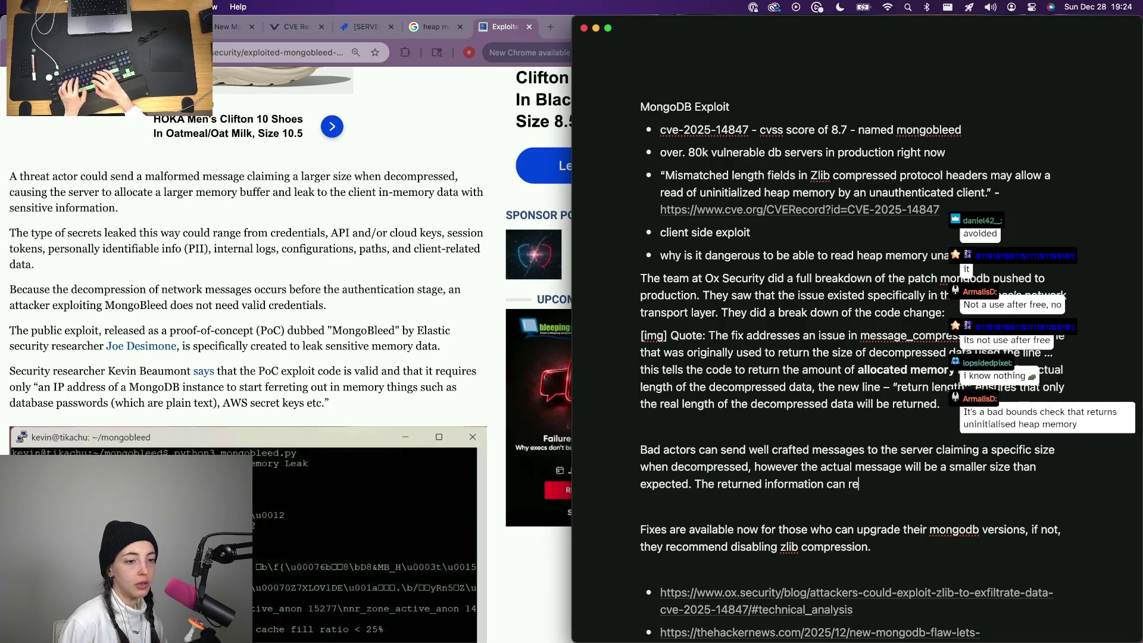
text(veal th)
key(alt+BackSpace)
key(alt+BackSpace)
key(alt+BackSpace)
text(qwi)
key(alt+BackSpace)
text(will contain information)
key(alt+BackSpace)
text(data that)
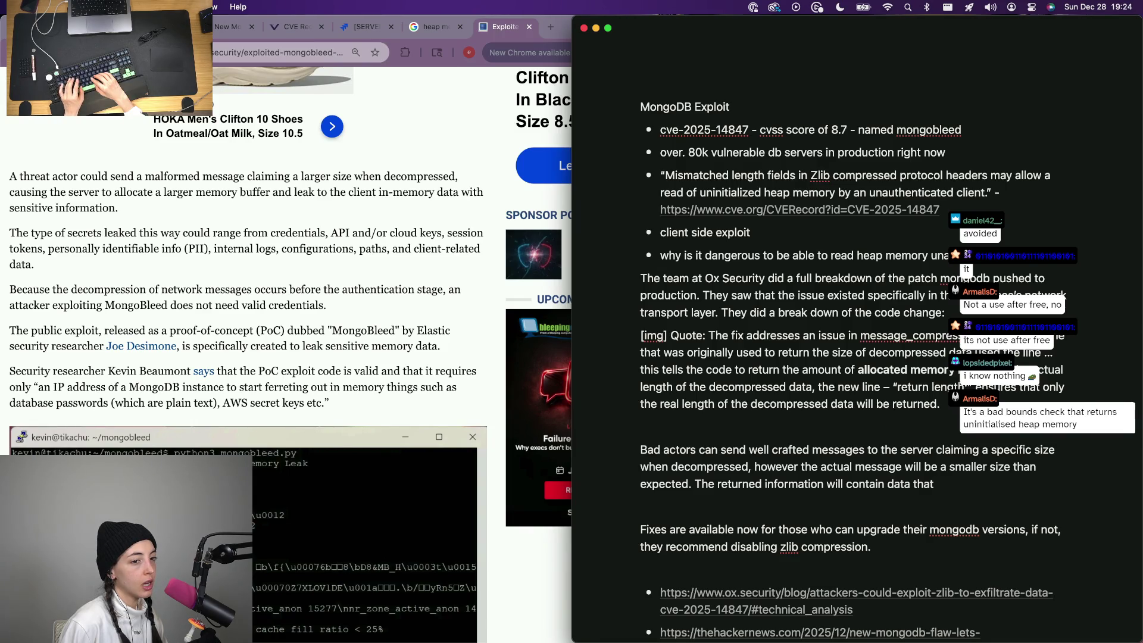
text(exists in the memory buffer that wasnt)
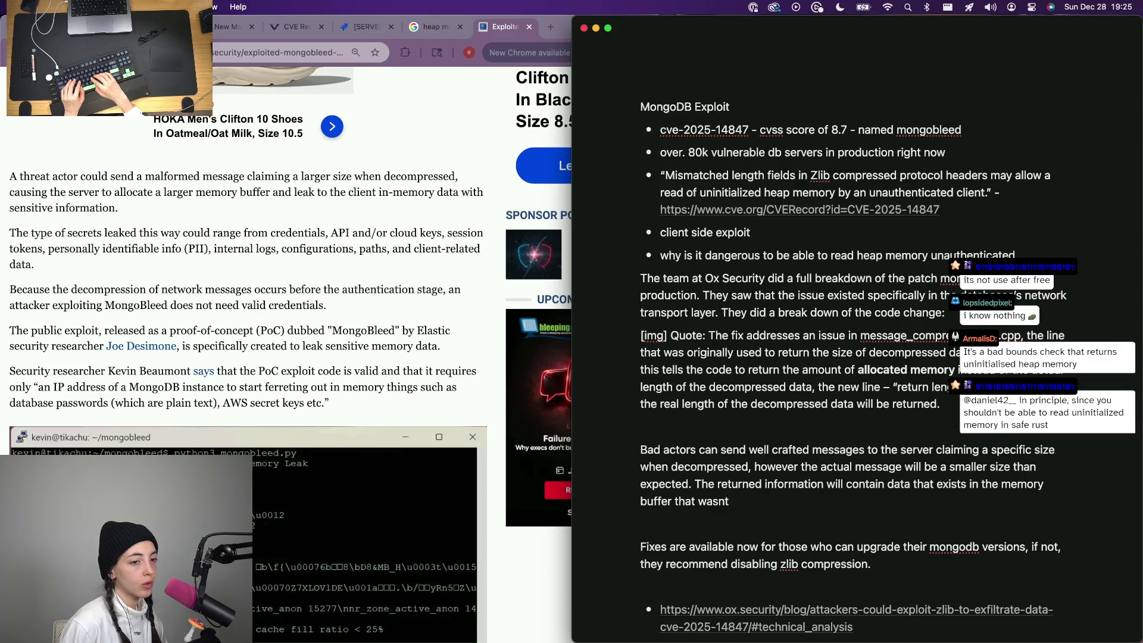
scroll(858, 357, down, 4)
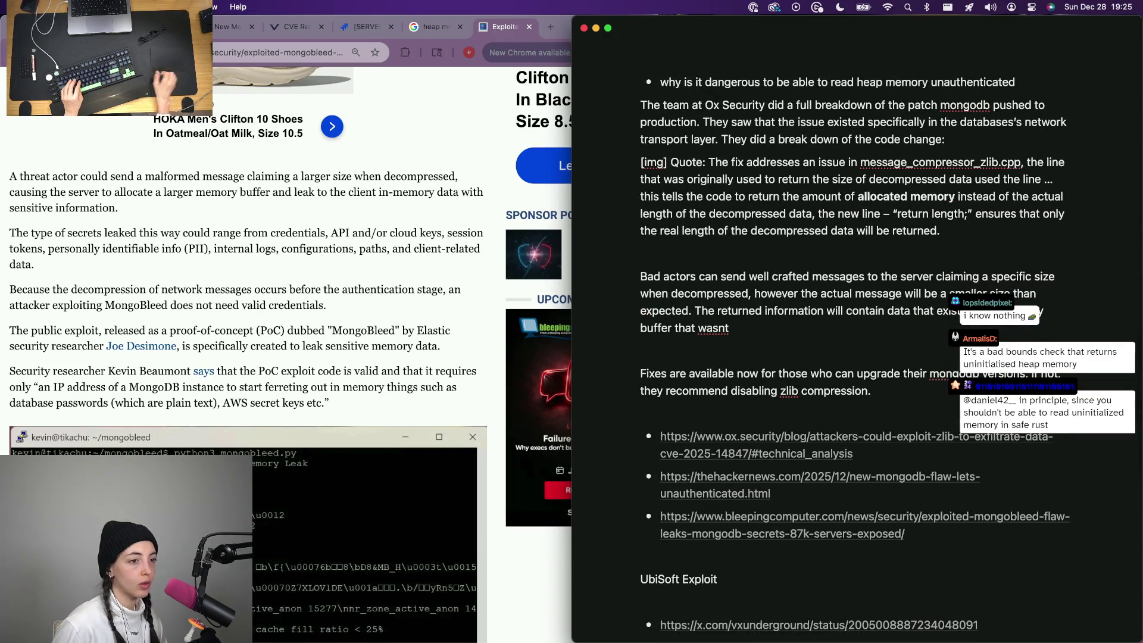
Drop 'that wasnt' and swap 'buffer' for 'memory' so data exists in the heap memory.
key(alt+BackSpace)
key(alt+BackSpace)
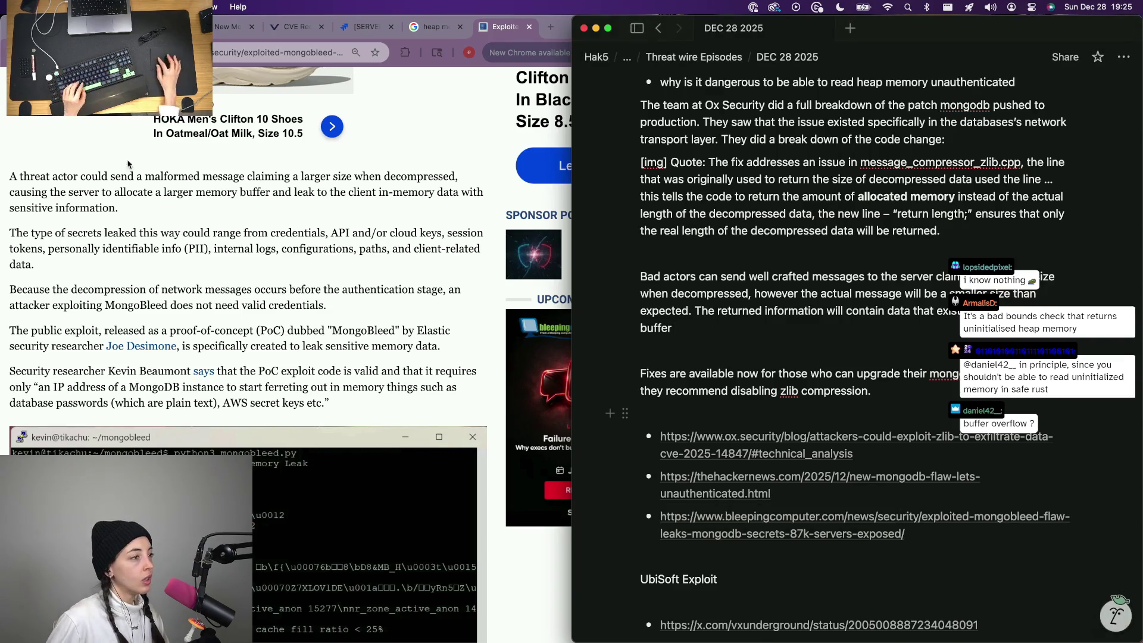
click(87, 233)
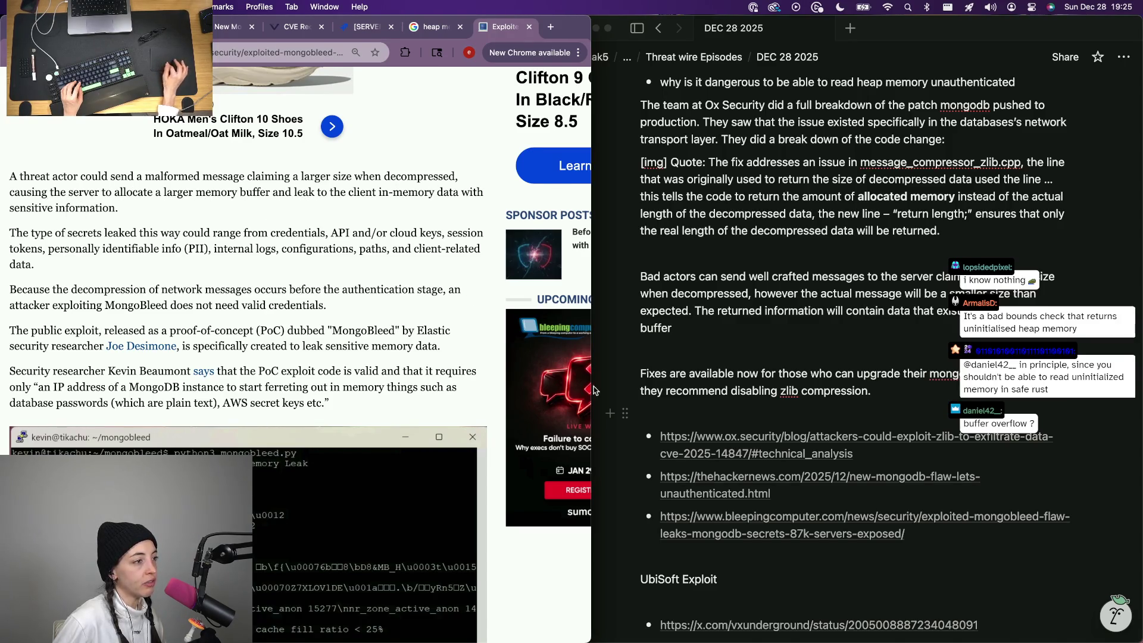
click(697, 328)
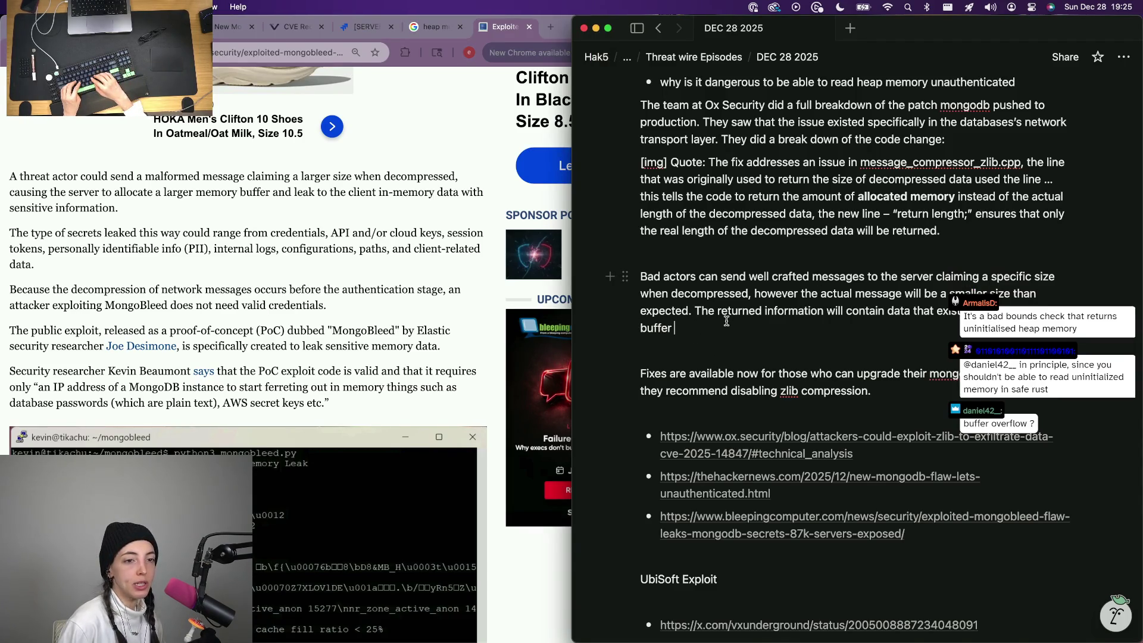
key(alt+Left)
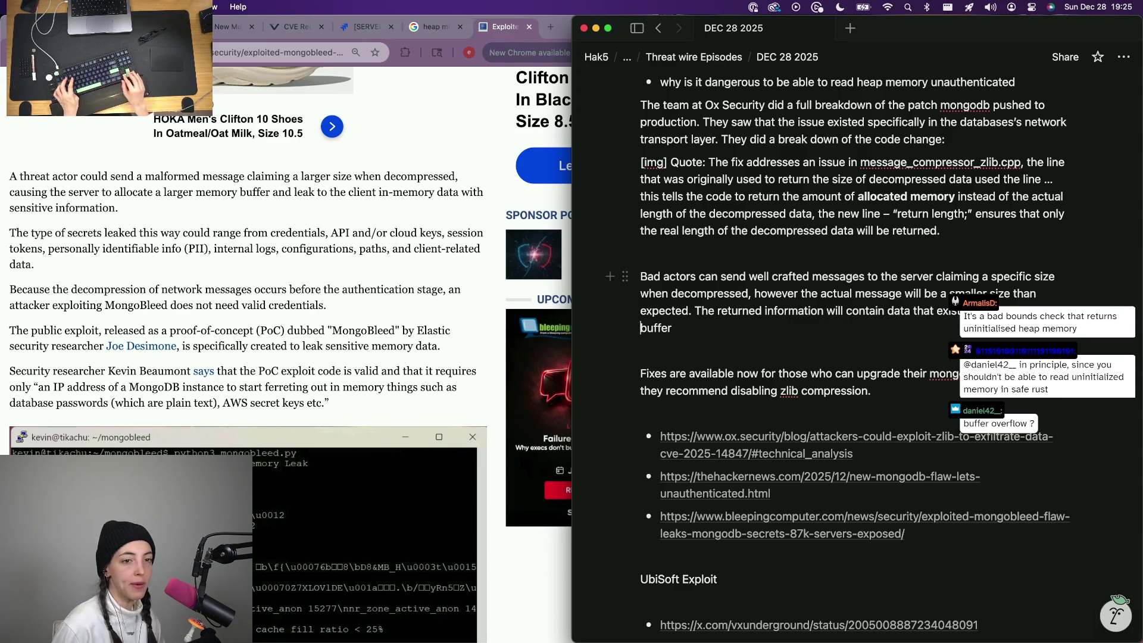
text(memory)
key(End)
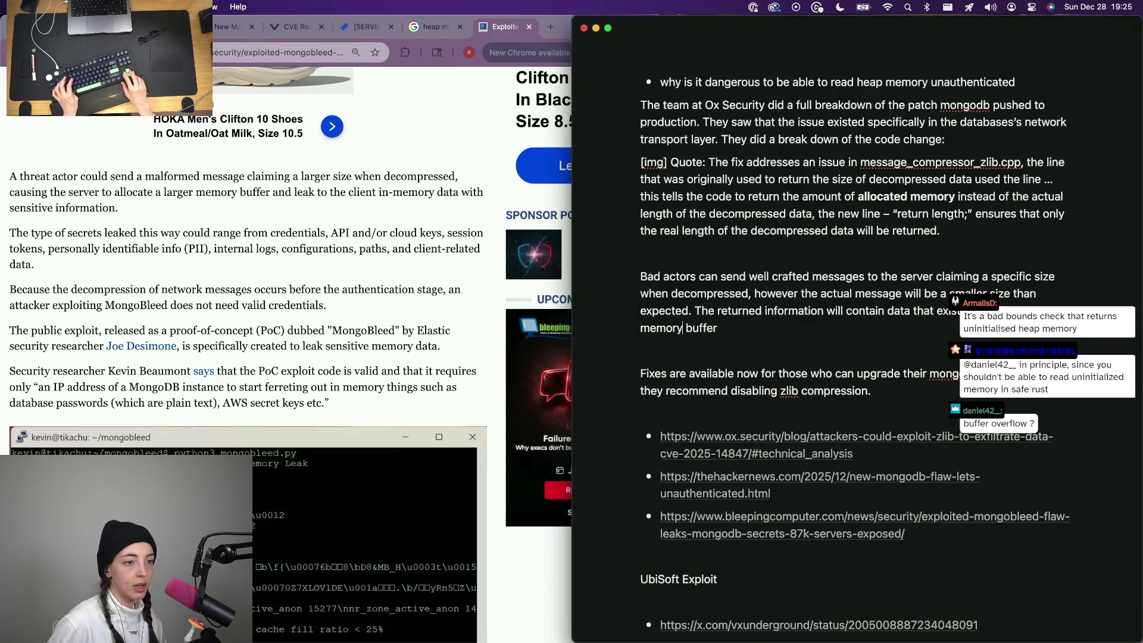
key(alt+BackSpace)
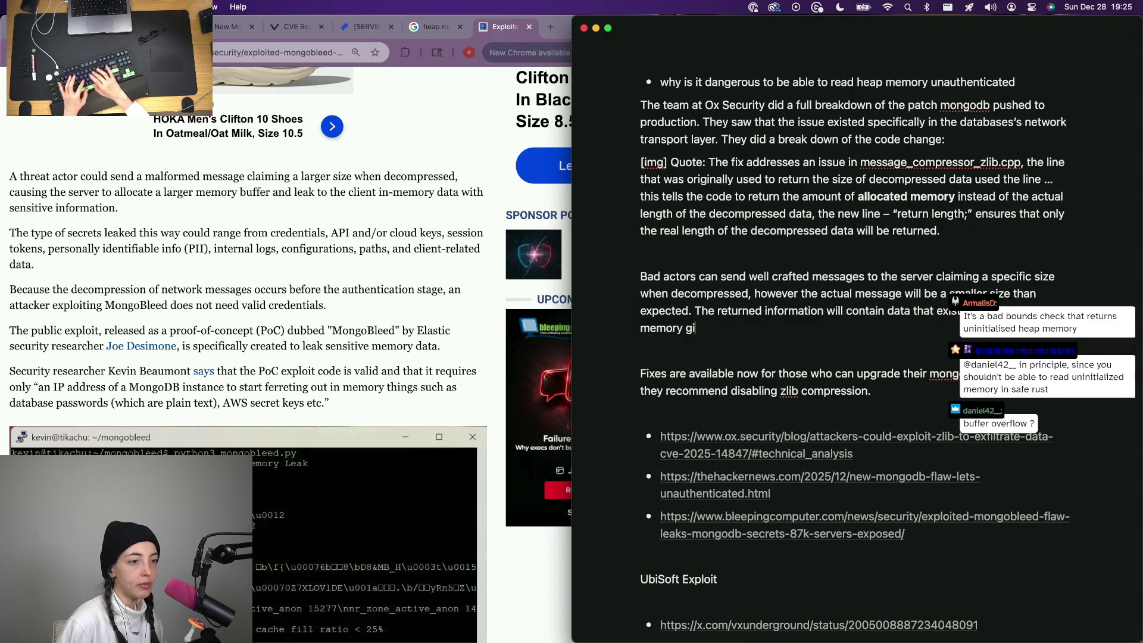
text(but given)
Trim the trial clauses after 'memory', leaving a single period and a new sentence starting 'Th'.
key(alt+BackSpace)
key(alt+BackSpace)
key(BackSpace)
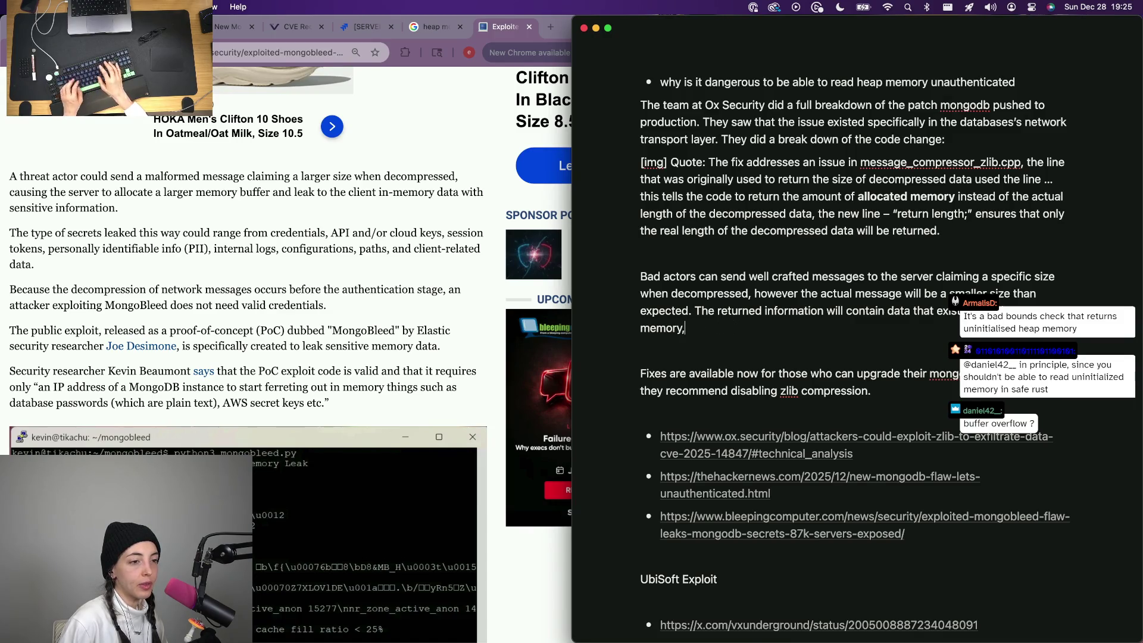
text(this is dangerous because)
key(BackSpace)
key(BackSpace)
text(the heap)
key(alt+BackSpace)
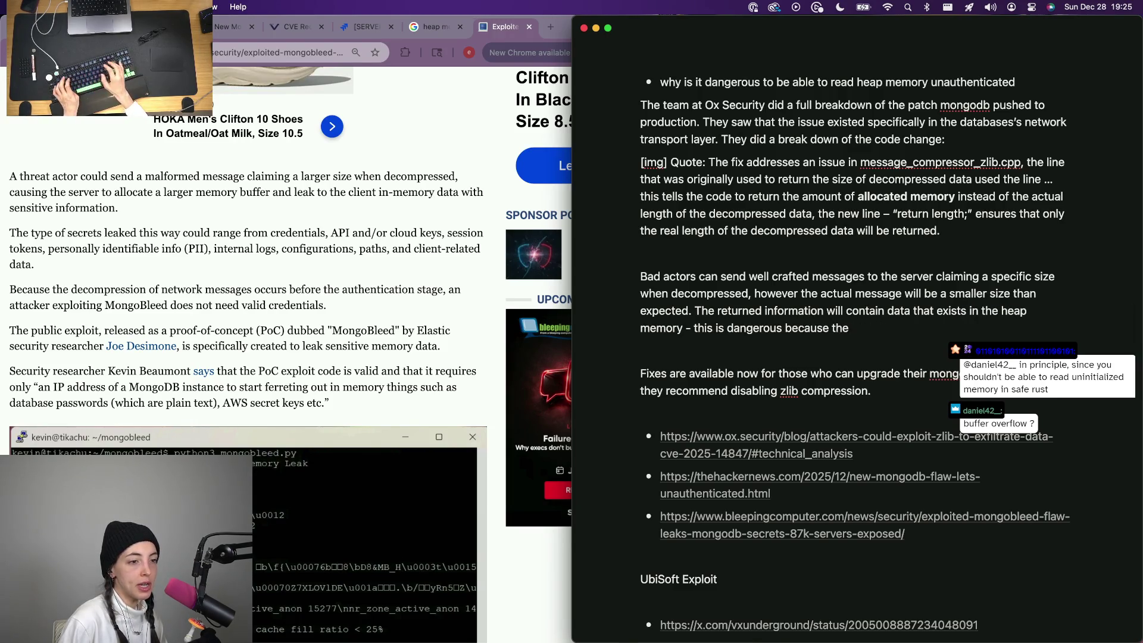
key(BackSpace)
key(BackSpace)
key(BackSpace)
key(BackSpace)
key(BackSpace)
key(BackSpace)
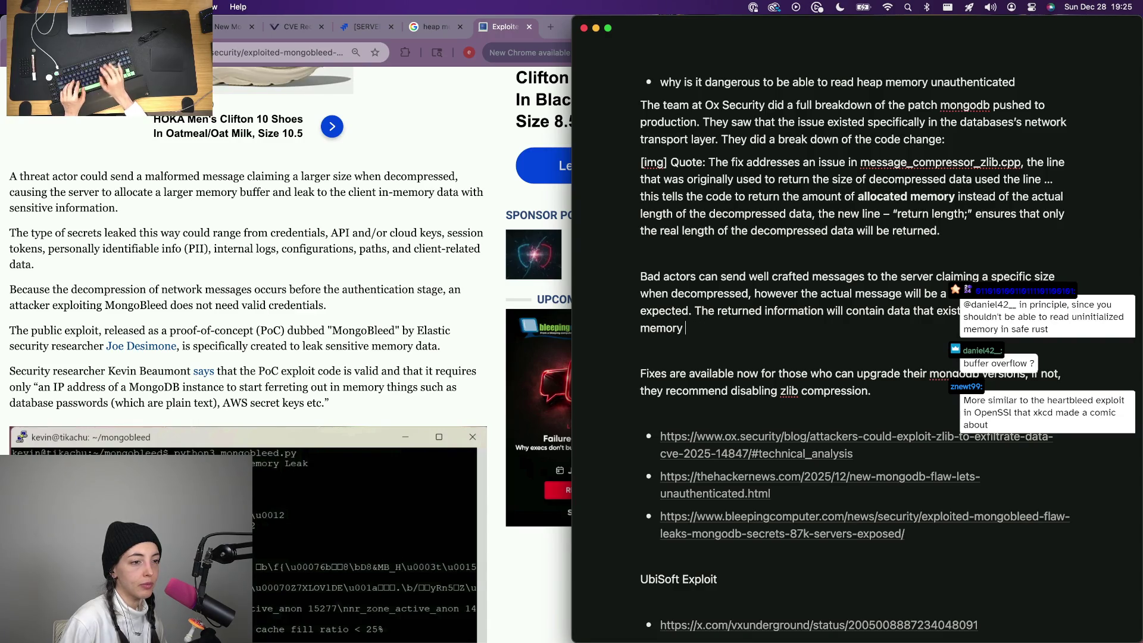
key(BackSpace)
key(BackSpace)
key(BackSpace)
text(Th)
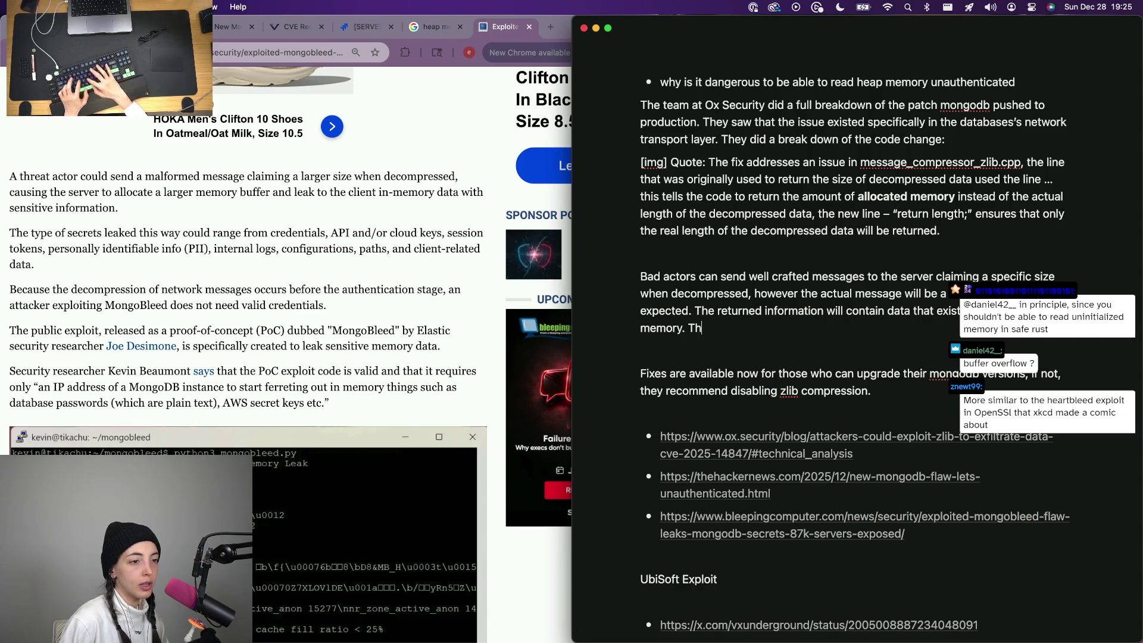
text(is is dangerous b)
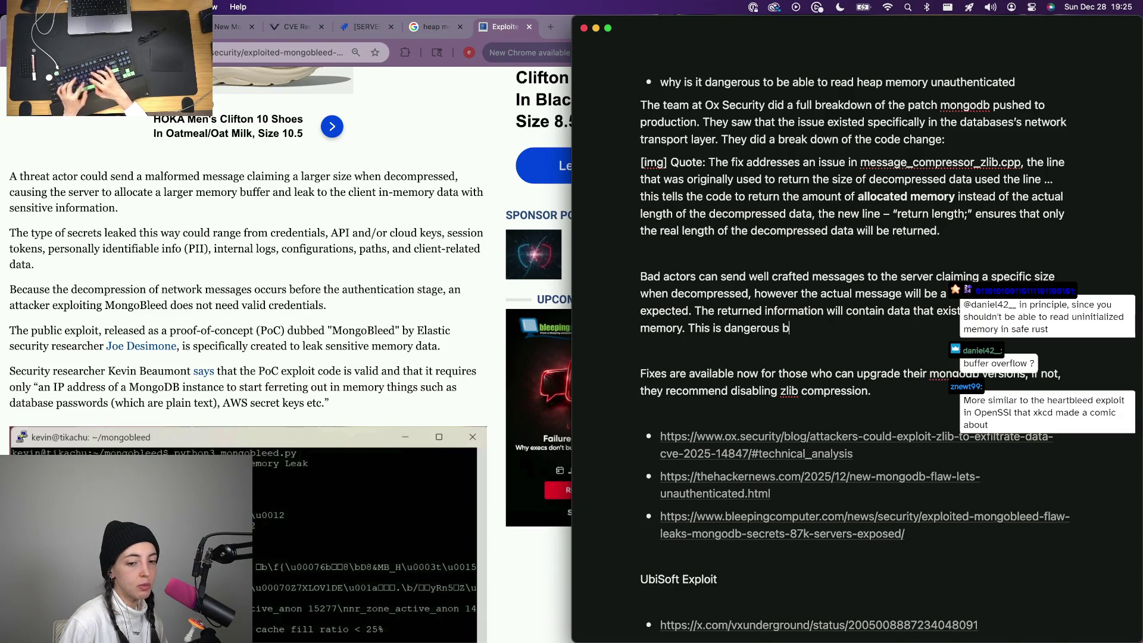
text(ecause the heap memory )
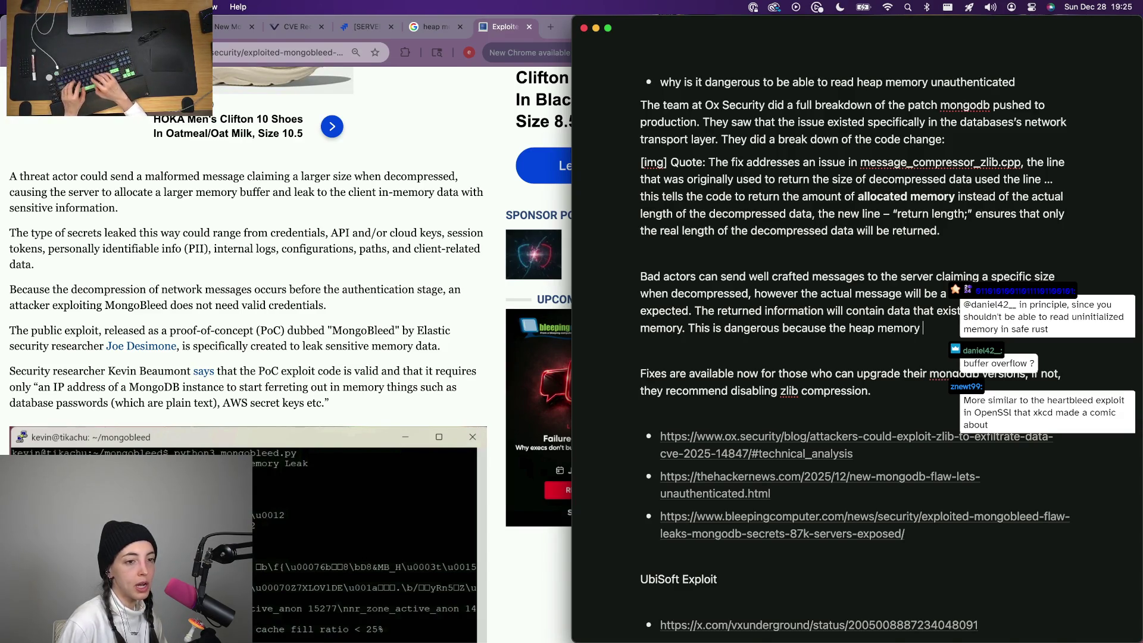
text(can h)
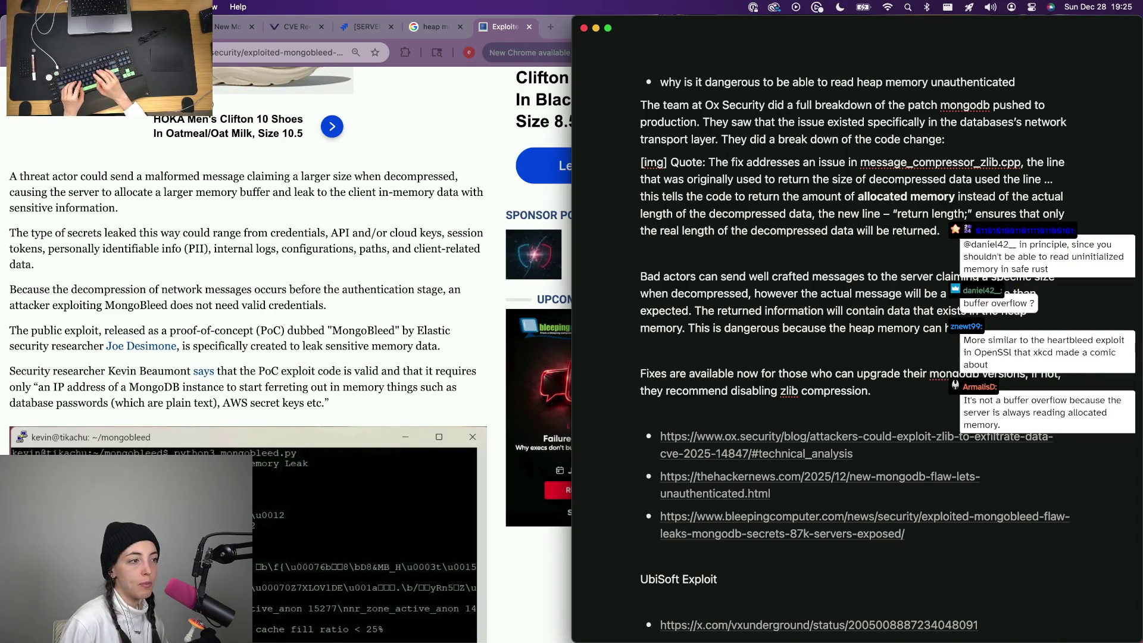
text(crets and other )
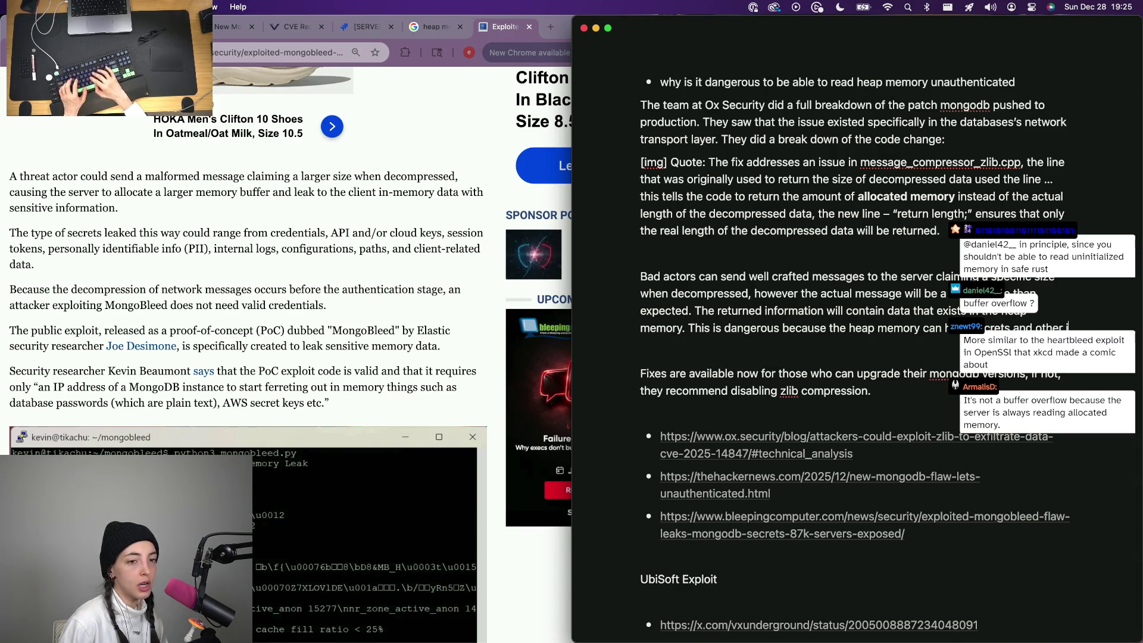
text(important)
Reword the paragraph ending to use 'information' instead of 'important data' and clear stray words.
key(alt+BackSpace)
text(sentitive data)
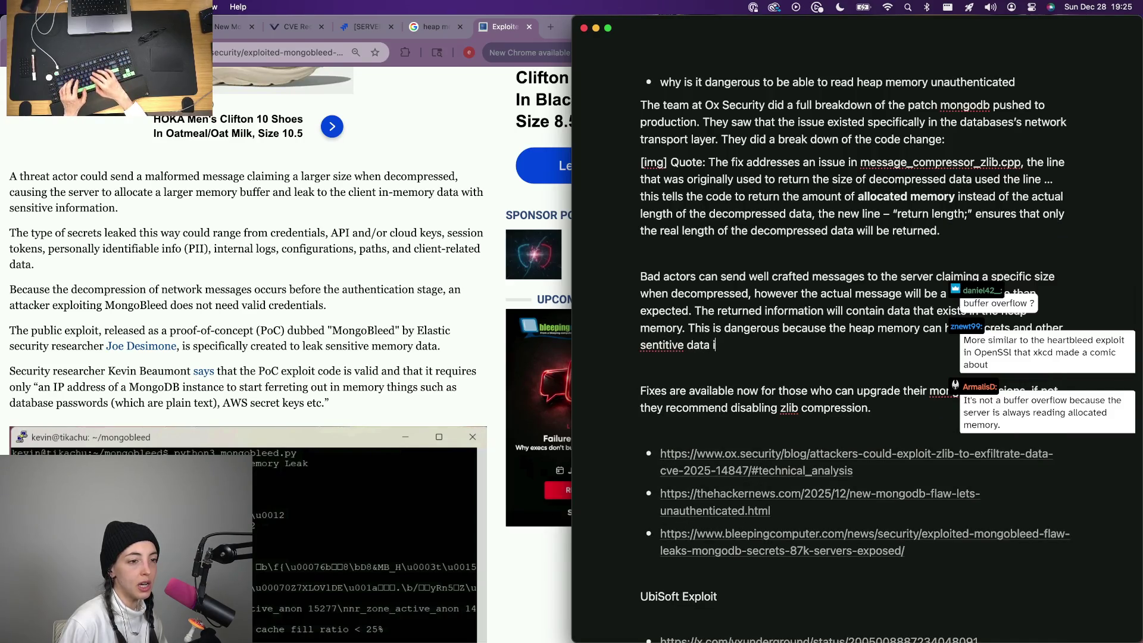
key(alt+BackSpace)
text(information allocated into)
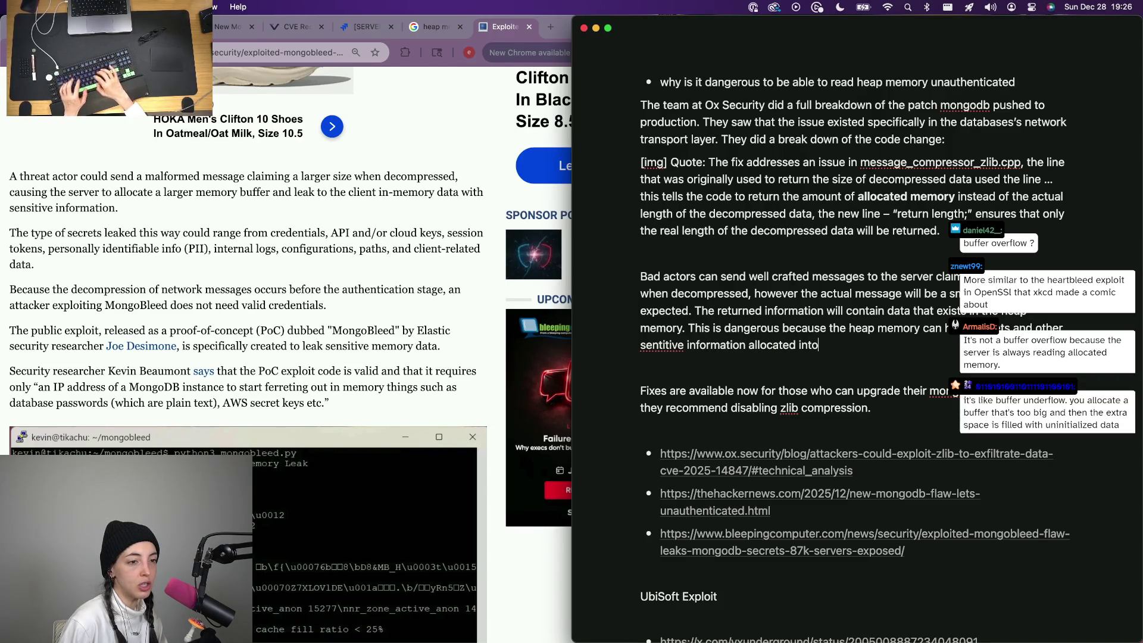
text( it, but not )
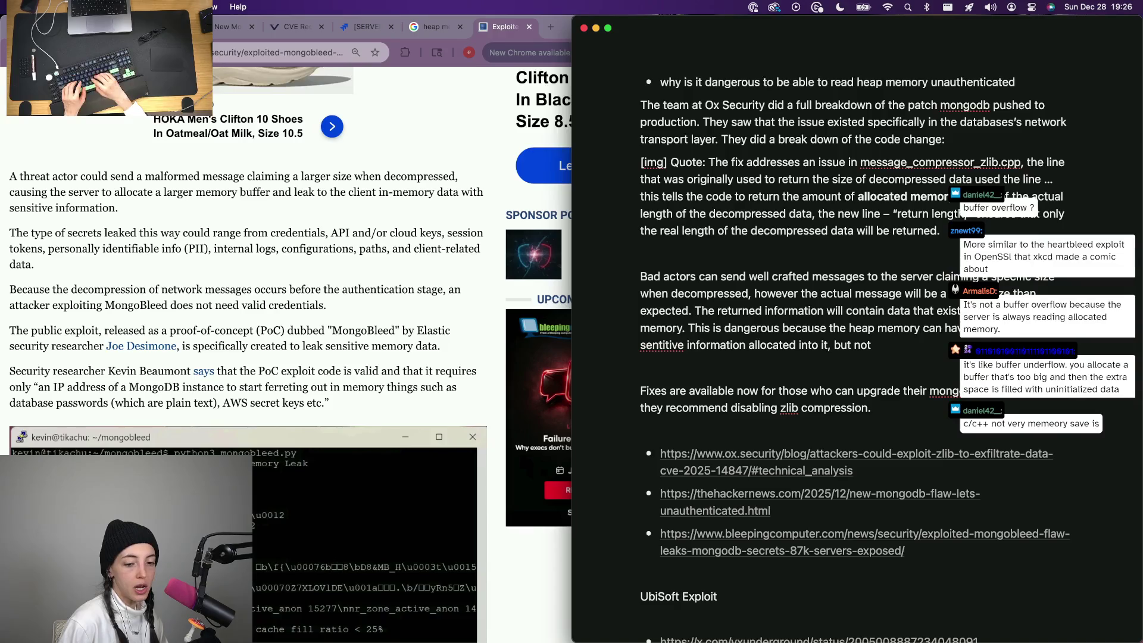
text(always)
key(BackSpace)
key(BackSpace)
key(BackSpace)
key(BackSpace)
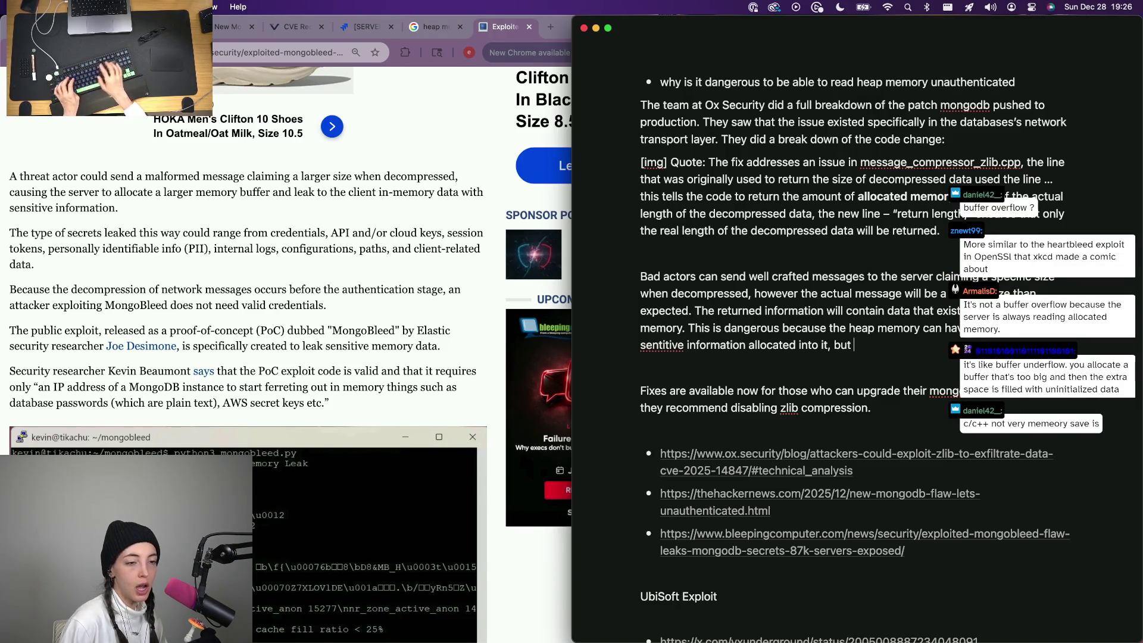
text(removed p)
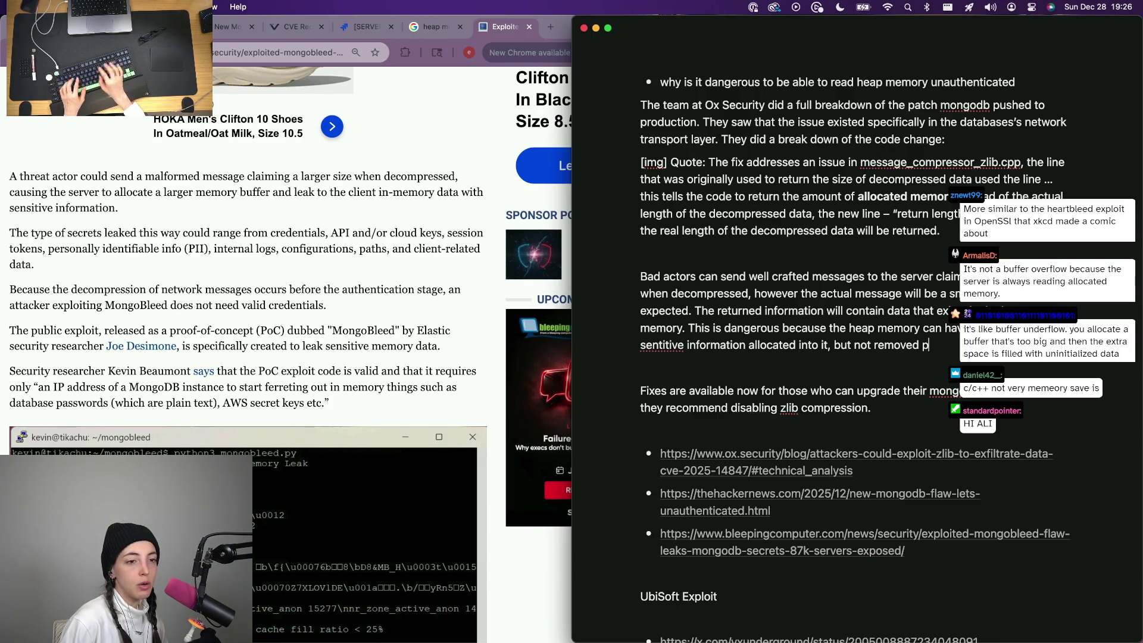
key(BackSpace)
text(before )
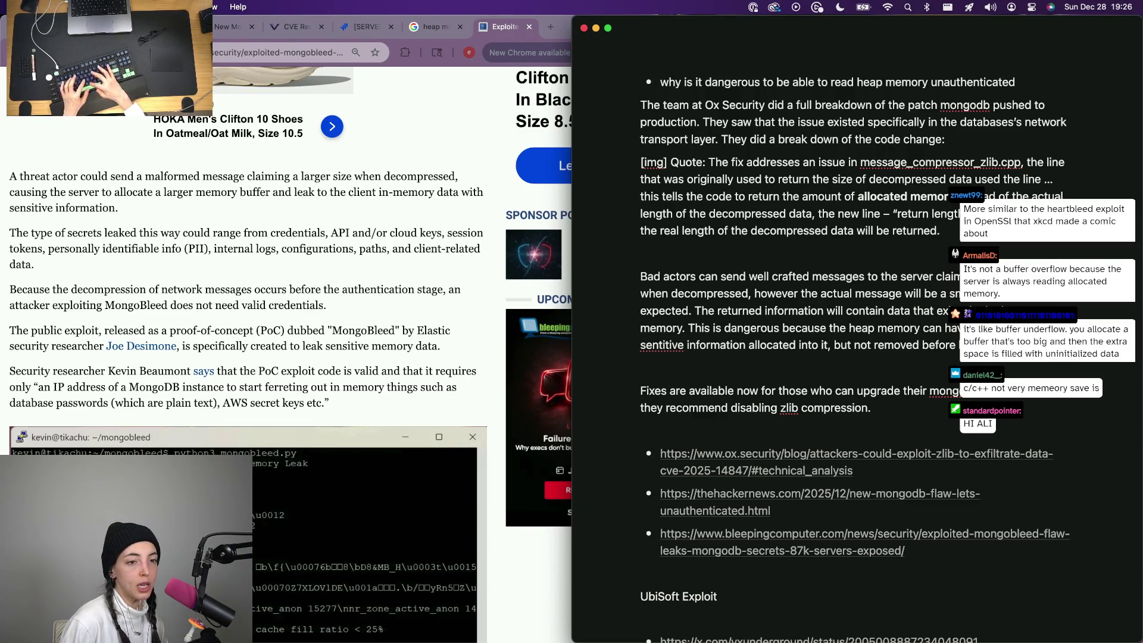
text(the buffer)
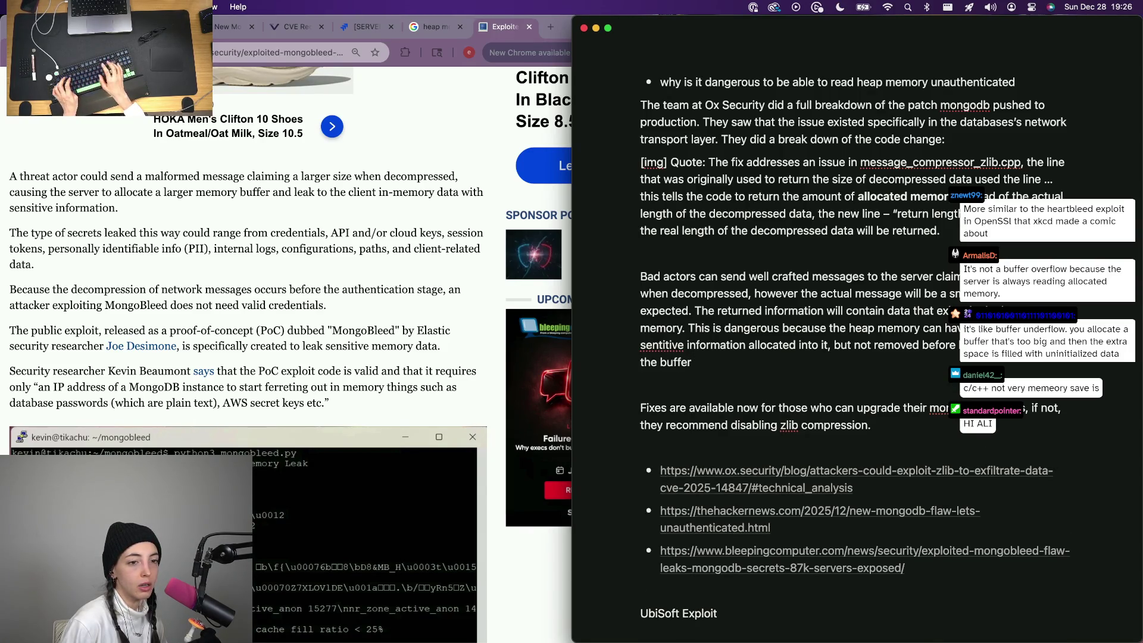
key(alt+BackSpace)
key(alt+BackSpace)
key(BackSpace)
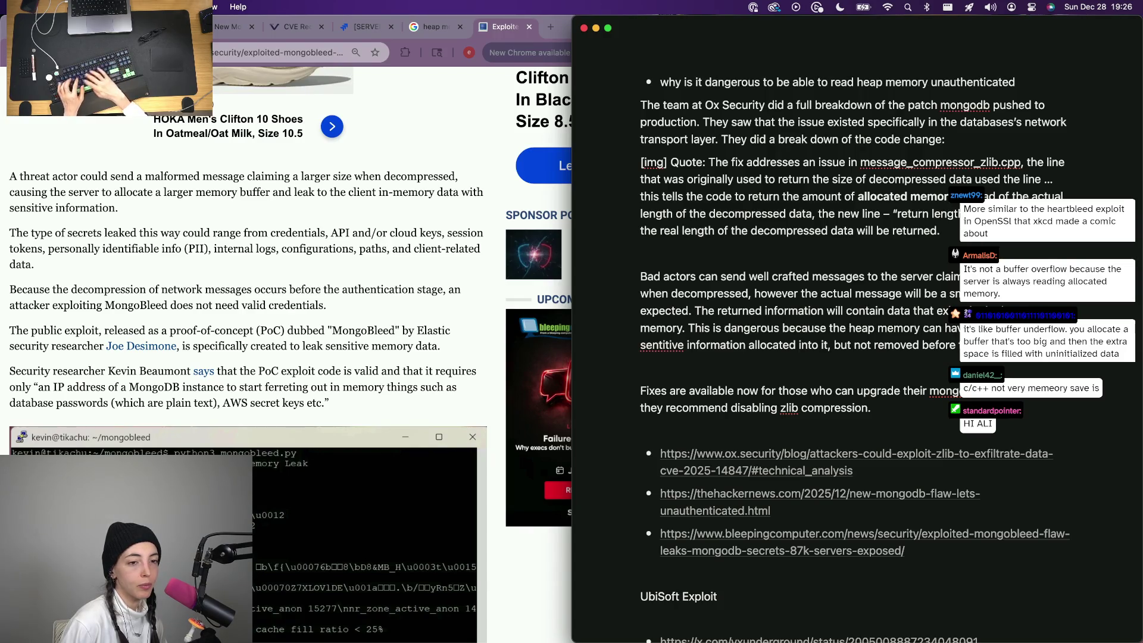
text(was allocated into)
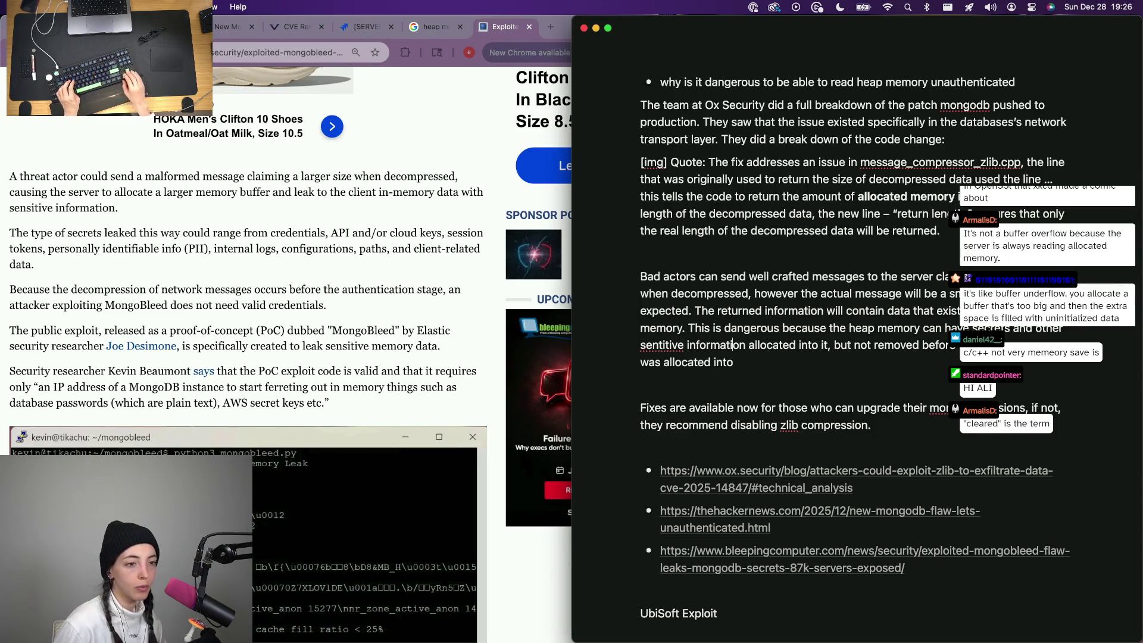
Replace 'removed' and 'allocated' and explain that buffers are not cleared, fixing trailing typos.
double_click(898, 345)
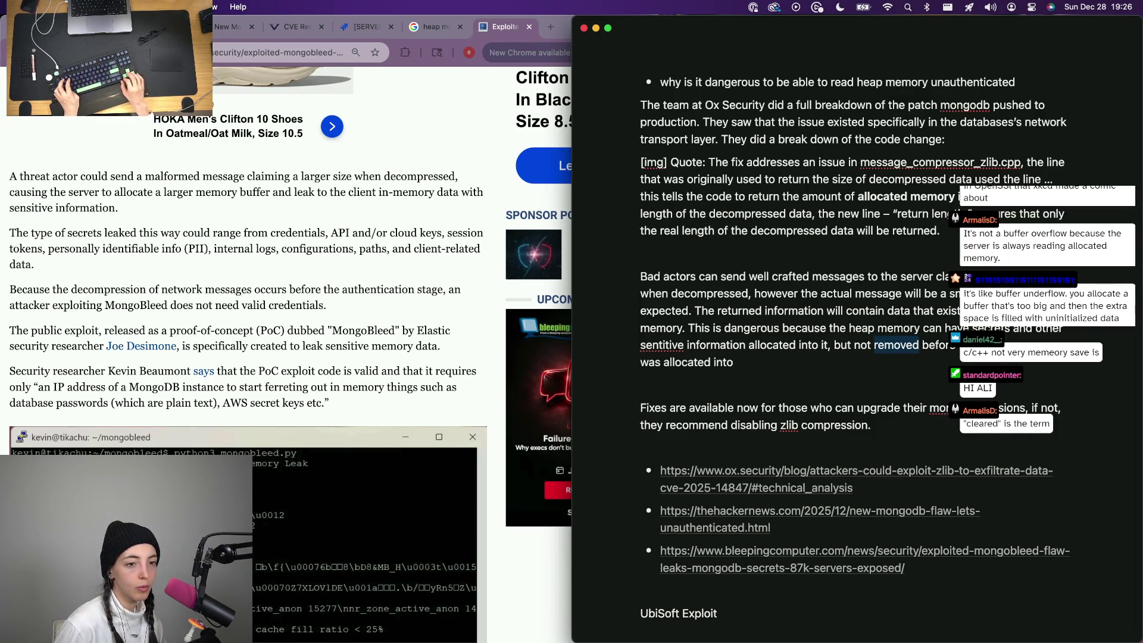
text(cleared)
click(738, 362)
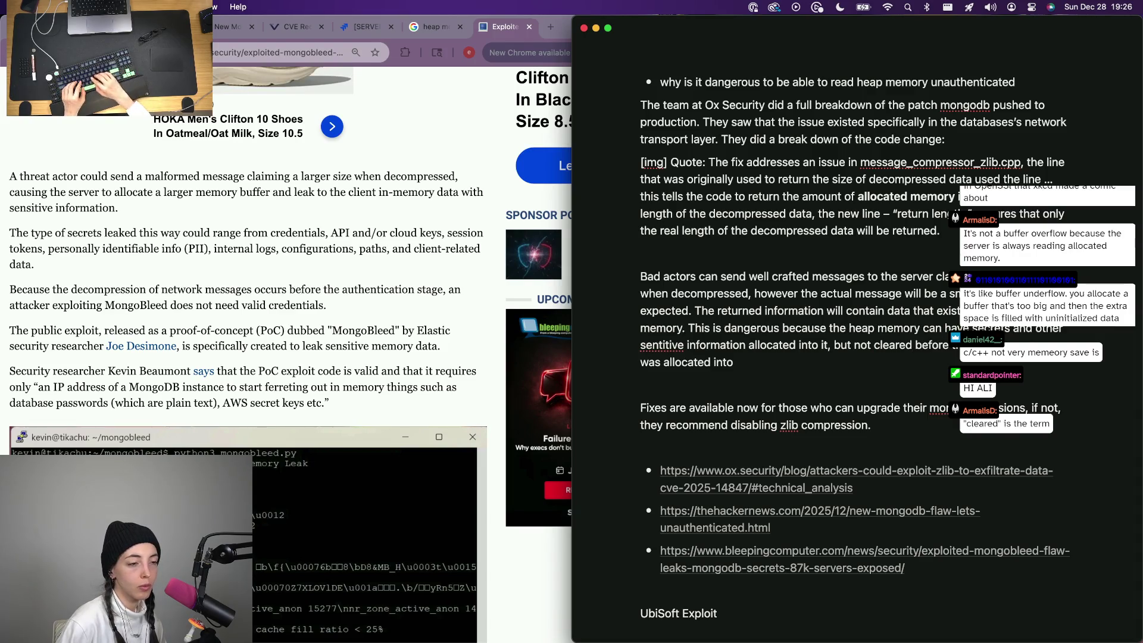
text(buffer for the incoming)
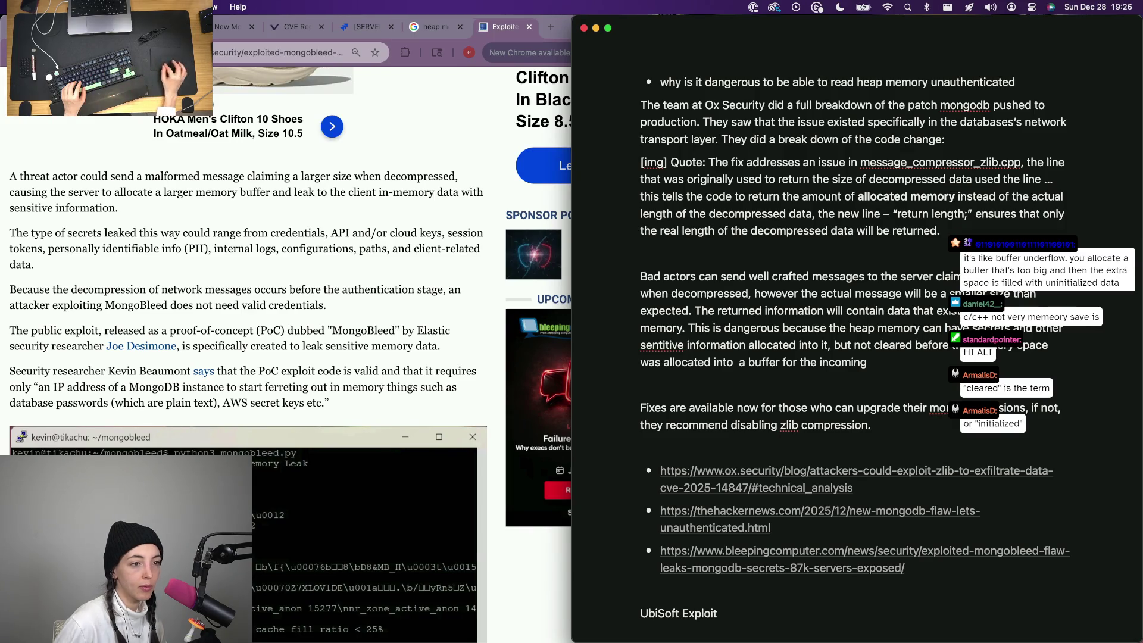
double_click(774, 347)
text(initalized)
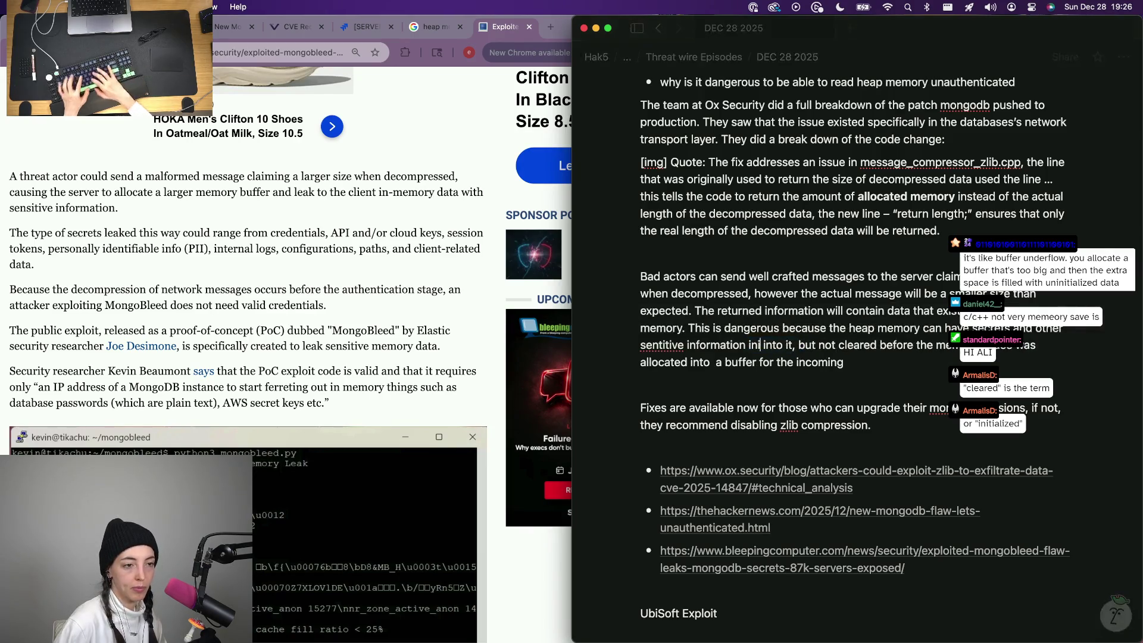
key(Down)
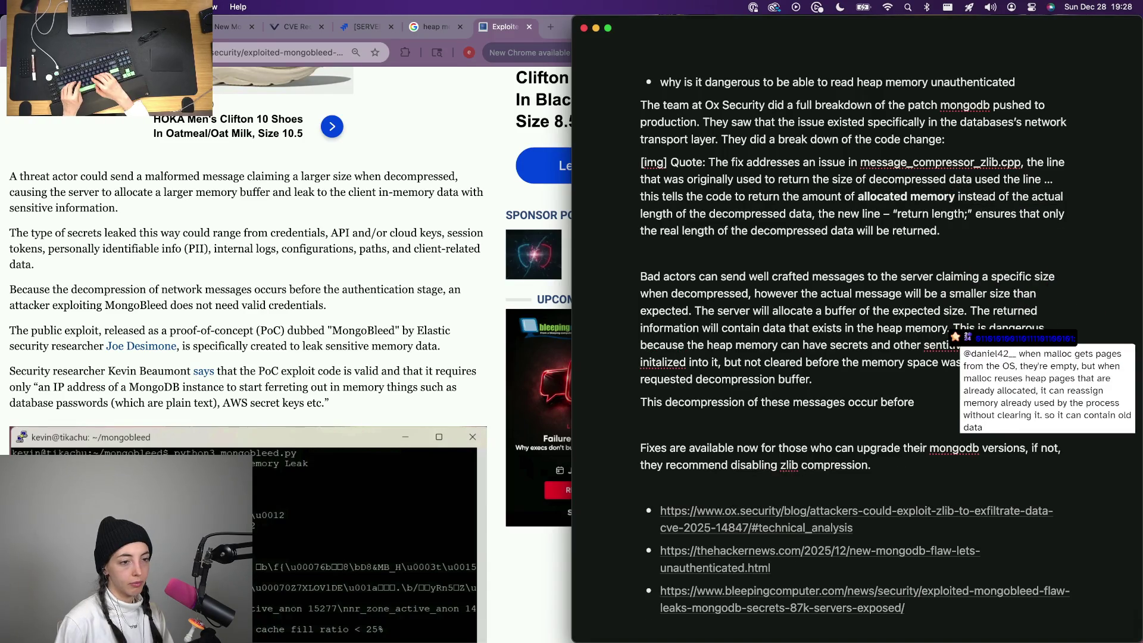
text(uthenti )
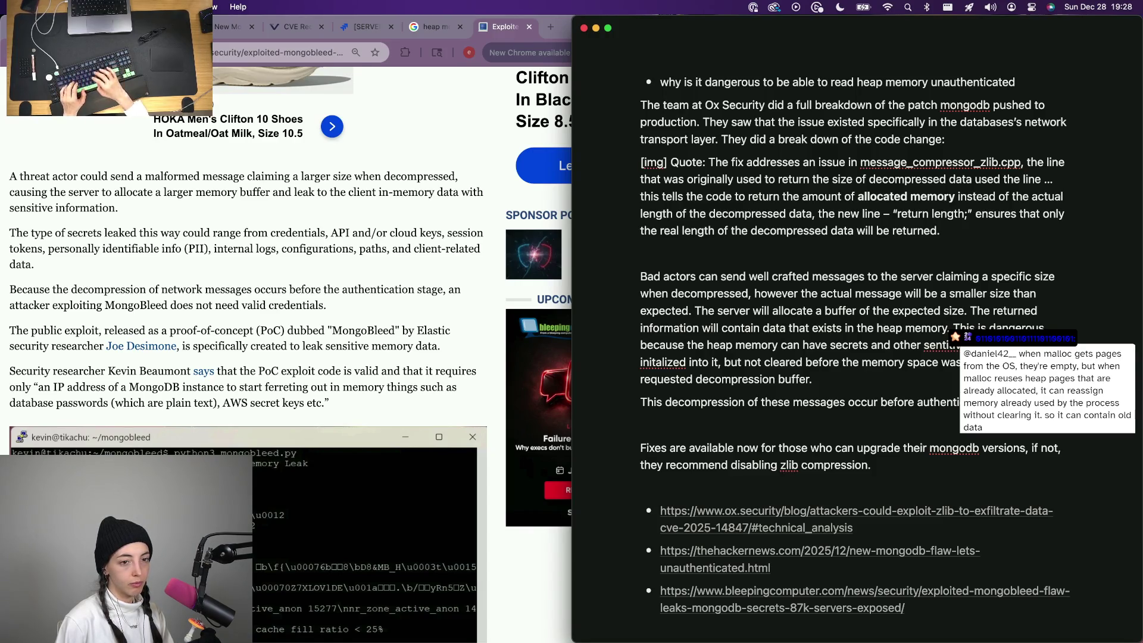
text(checking if the)
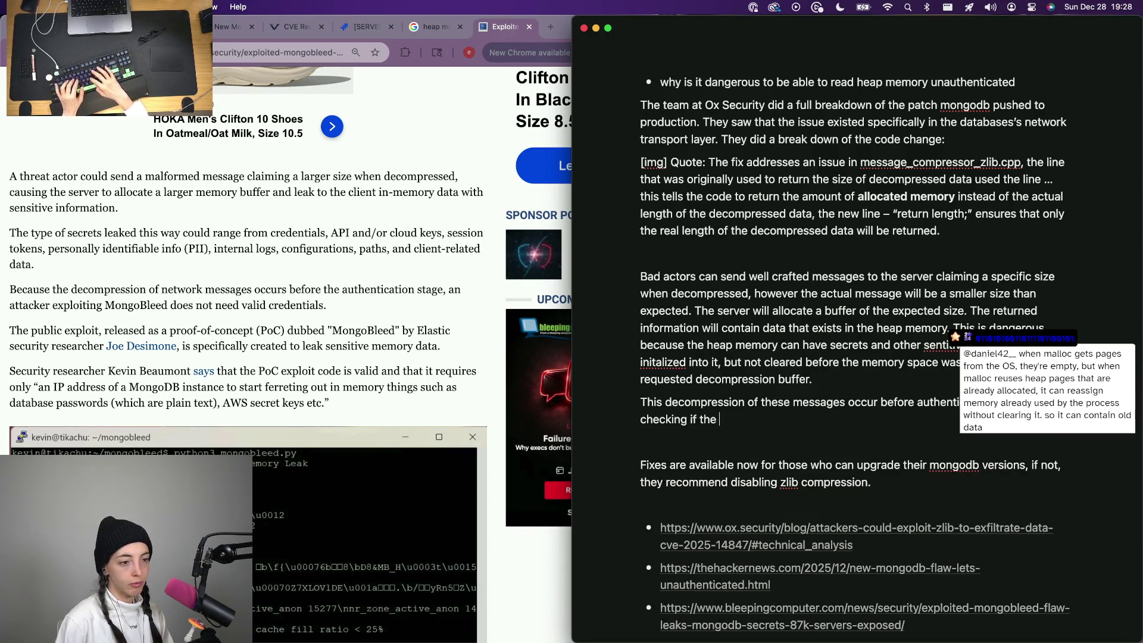
key(BackSpace)
key(BackSpace)
key(BackSpace)
text(of f)
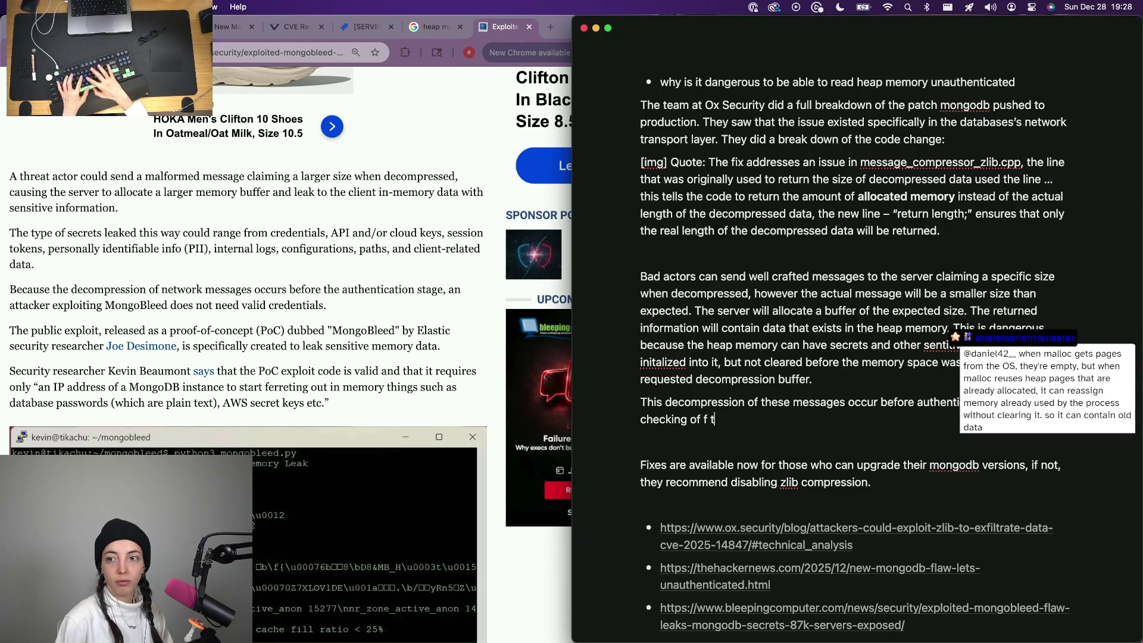
key(BackSpace)
key(BackSpace)
key(BackSpace)
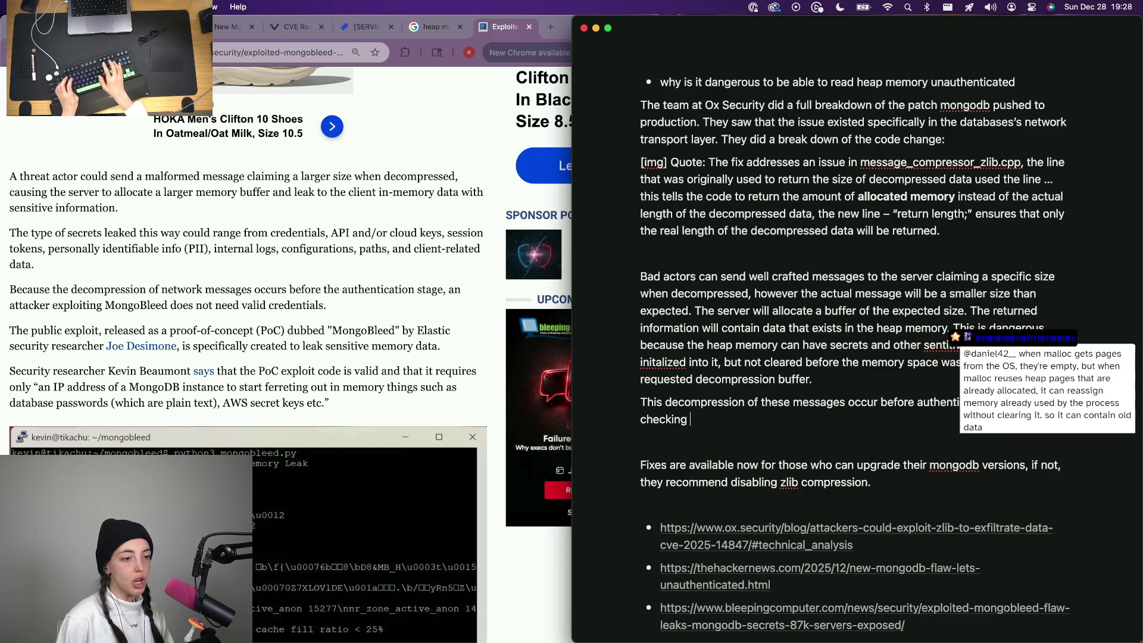
text(of if these)
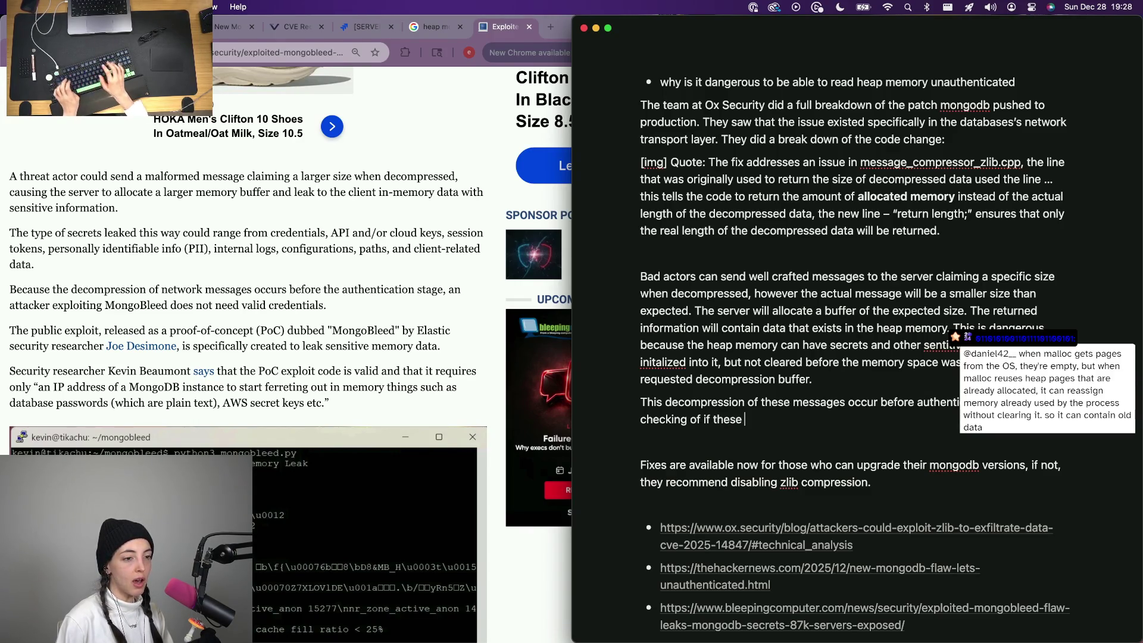
text( if the reuqest should be able to read old)
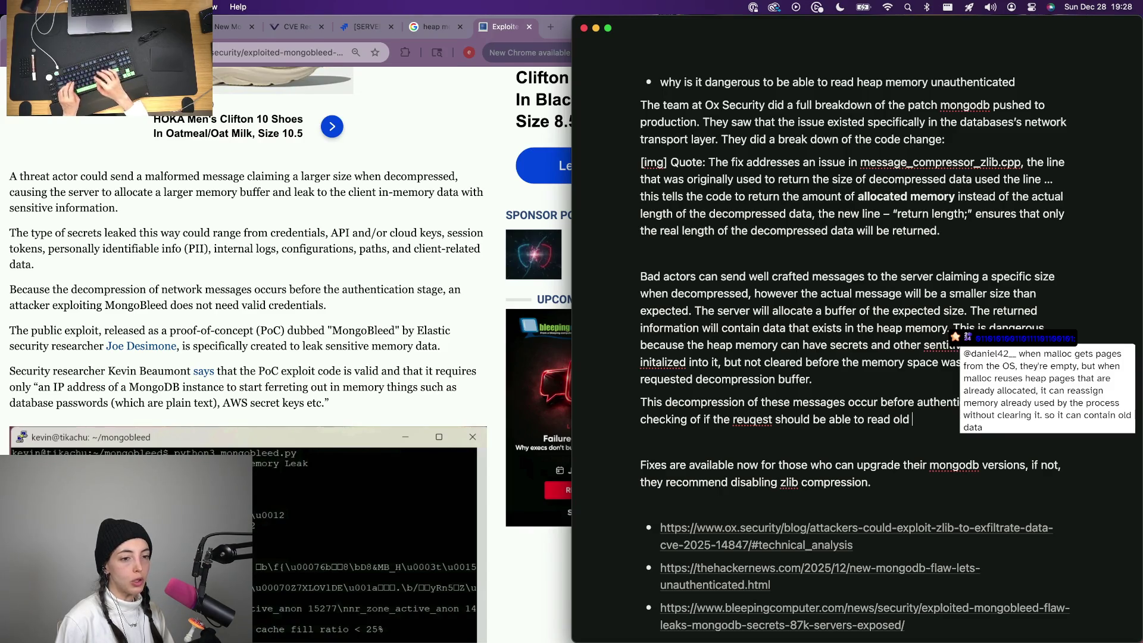
text( allocated)
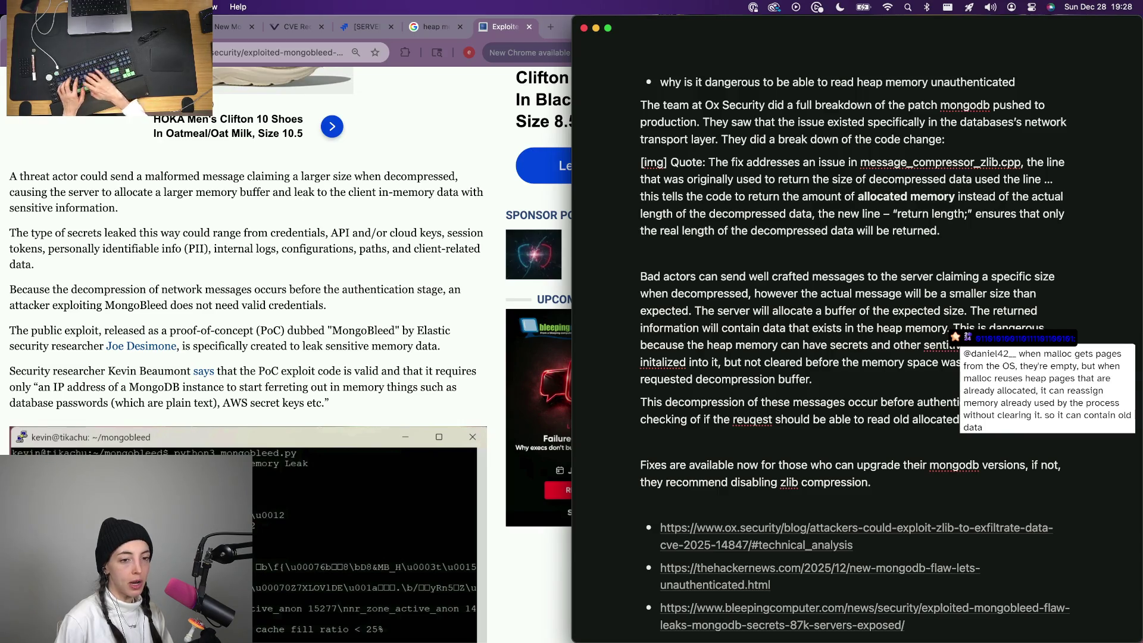
Correct 'reuqest' to 'request' and join the decompression sentence onto the previous paragraph.
right_click(756, 417)
click(767, 436)
click(648, 402)
key(BackSpace)
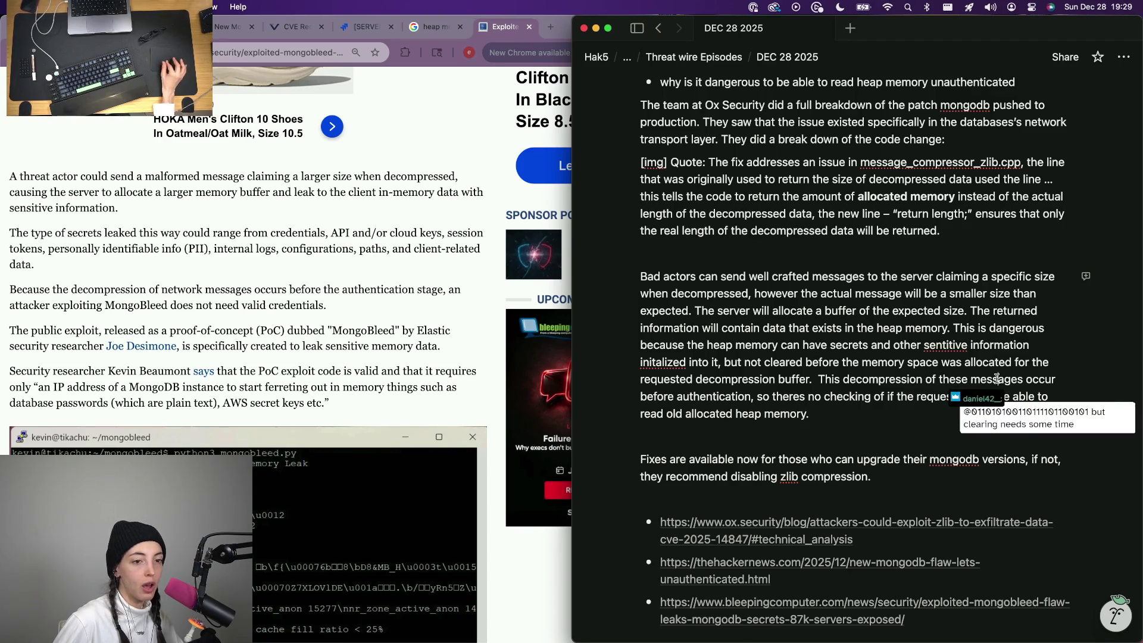
Change 'these' to 'the well crafted' messages and add a blank line below the paragraph.
click(970, 378)
key(BackSpace)
key(BackSpace)
text(well crafted)
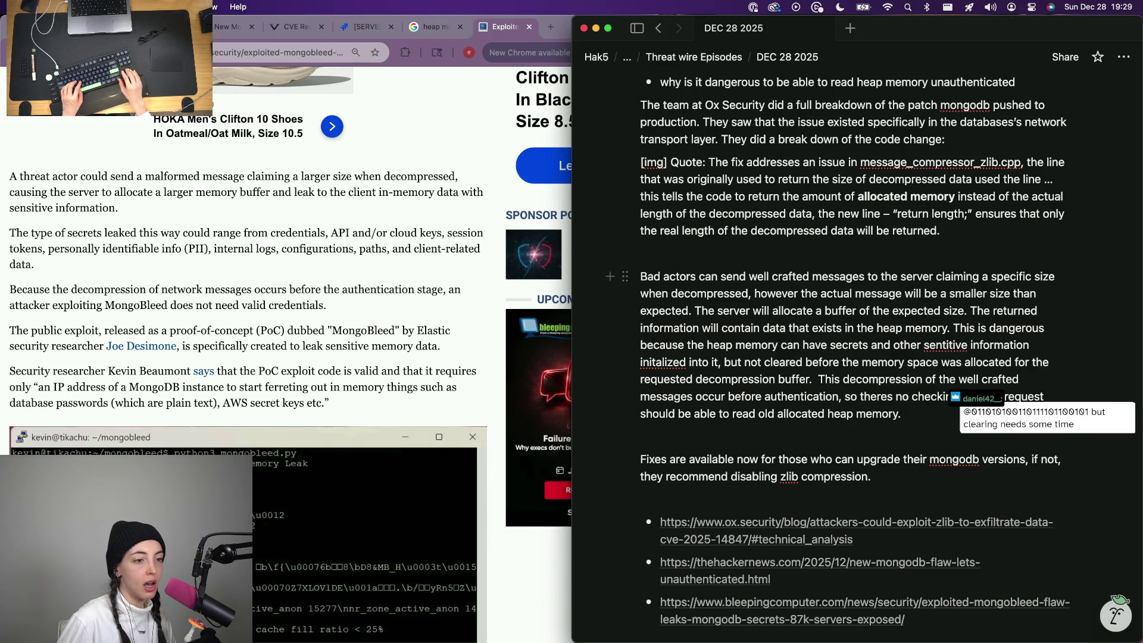
key(Return)
click(898, 397)
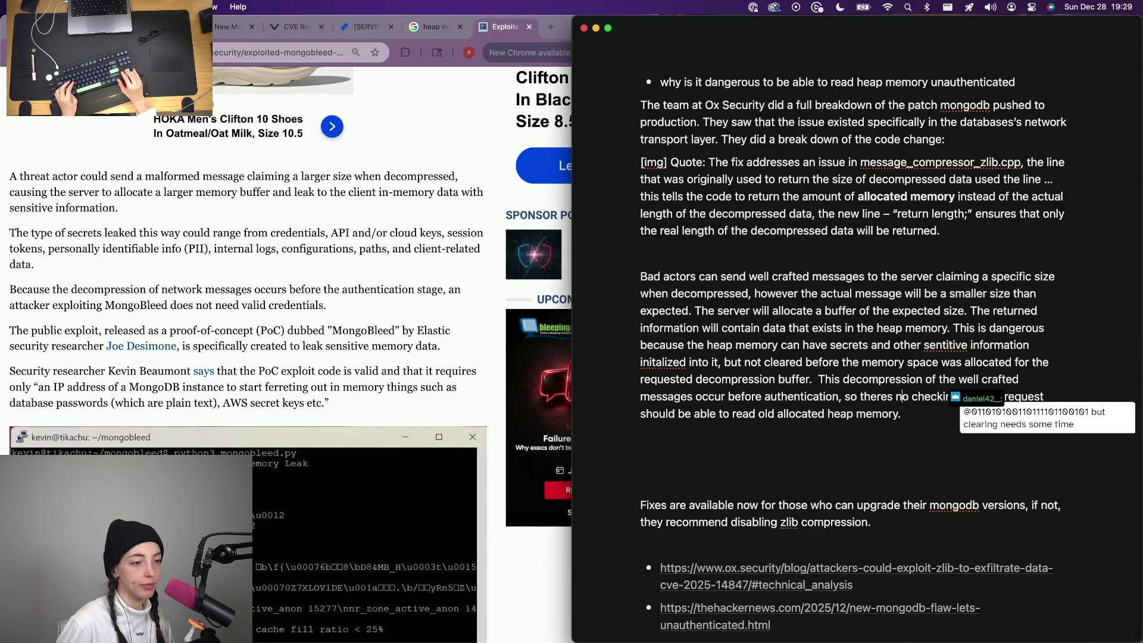
Split the decompression sentence into its own paragraph ending with PII secrets, session tokens, and more.
key(alt+Left)
key(Return)
key(super+Right)
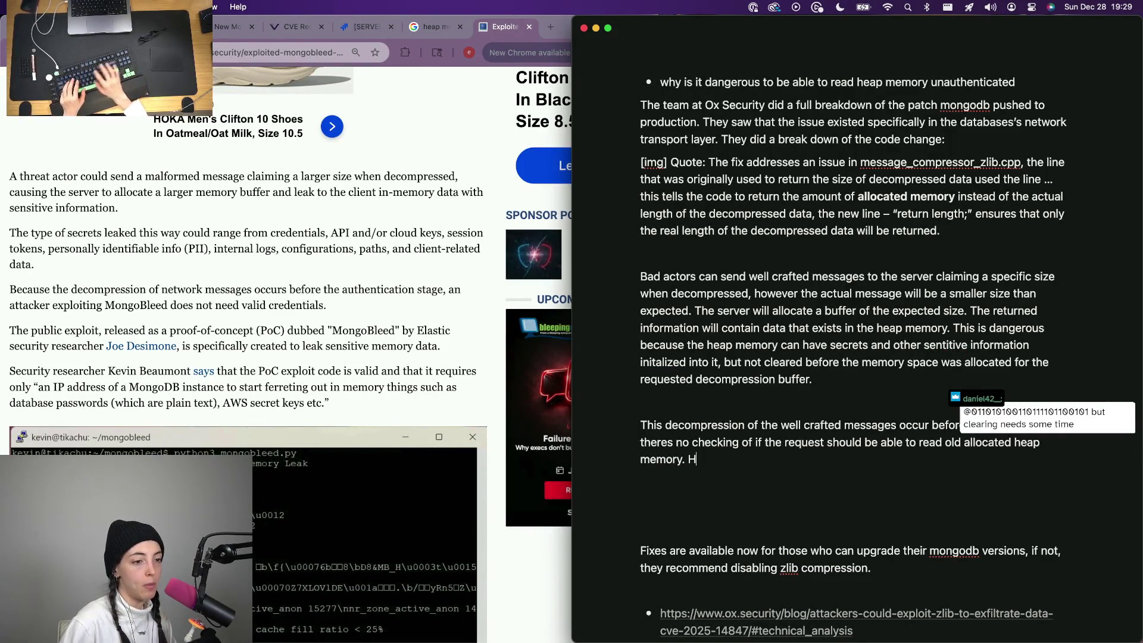
text(hi)
key(BackSpace)
key(BackSpace)
key(BackSpace)
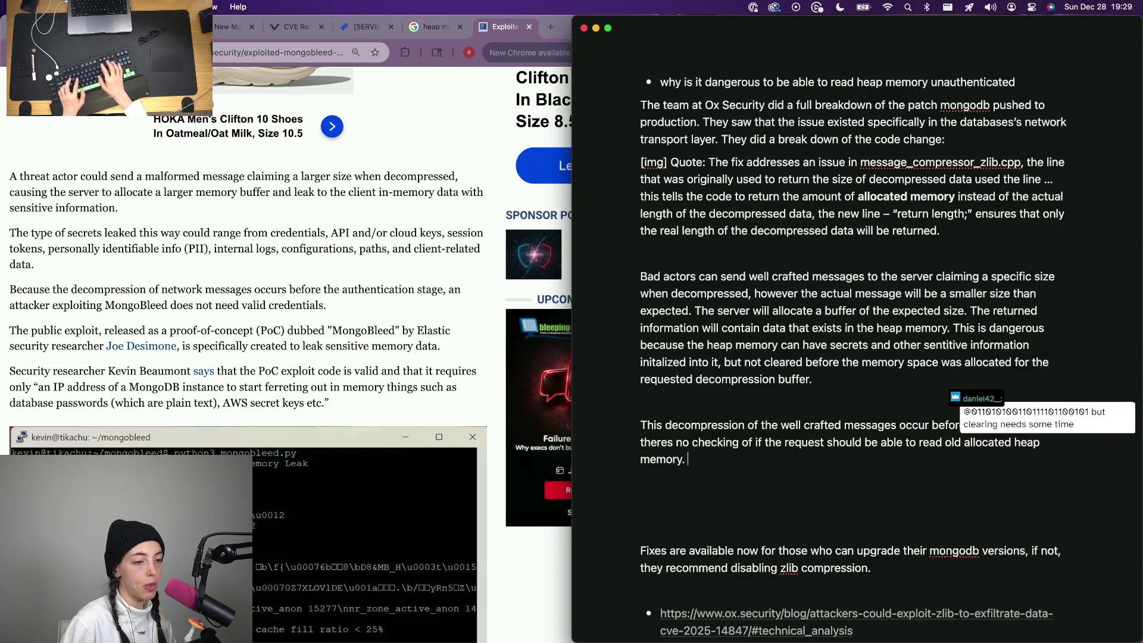
text(The o)
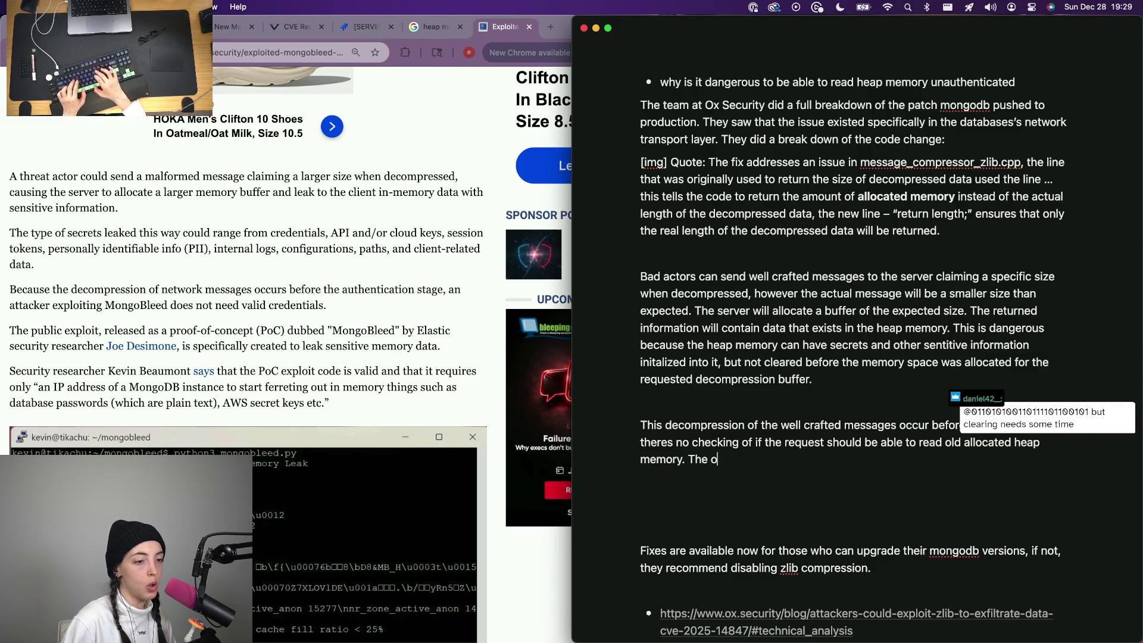
text(ld heap memory can contain )
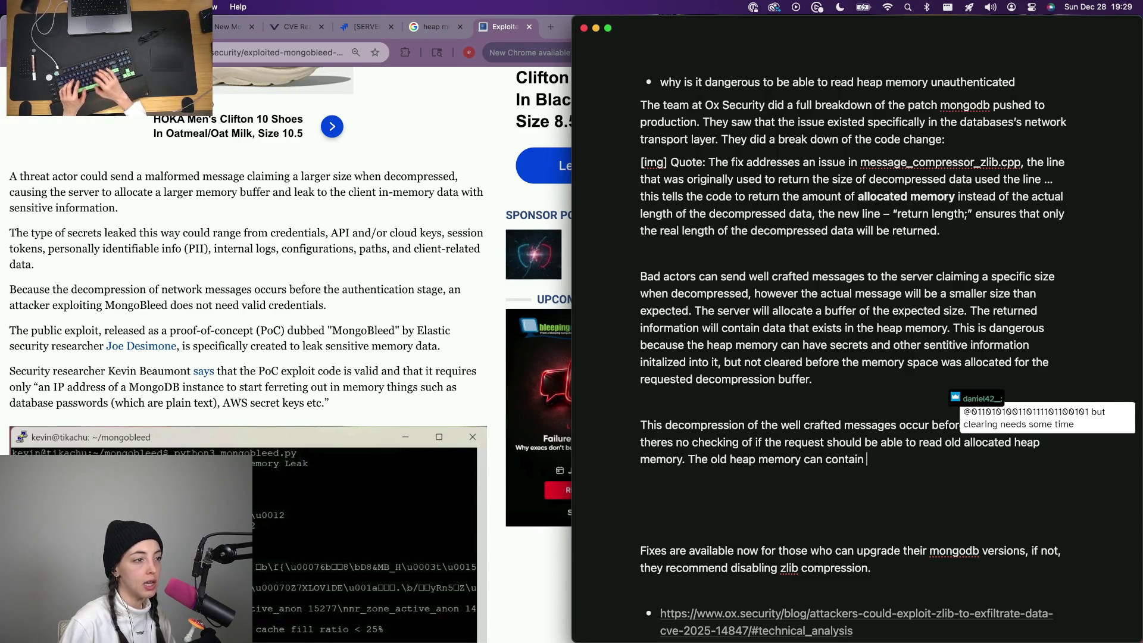
text(PII secrets)
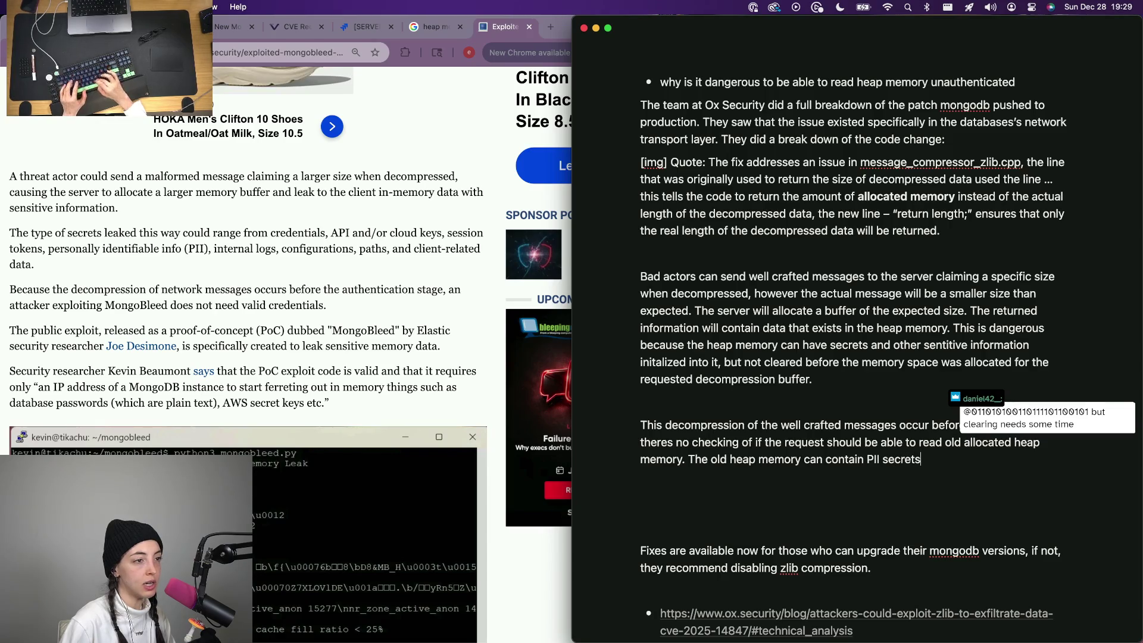
text(, session tokens, and more.)
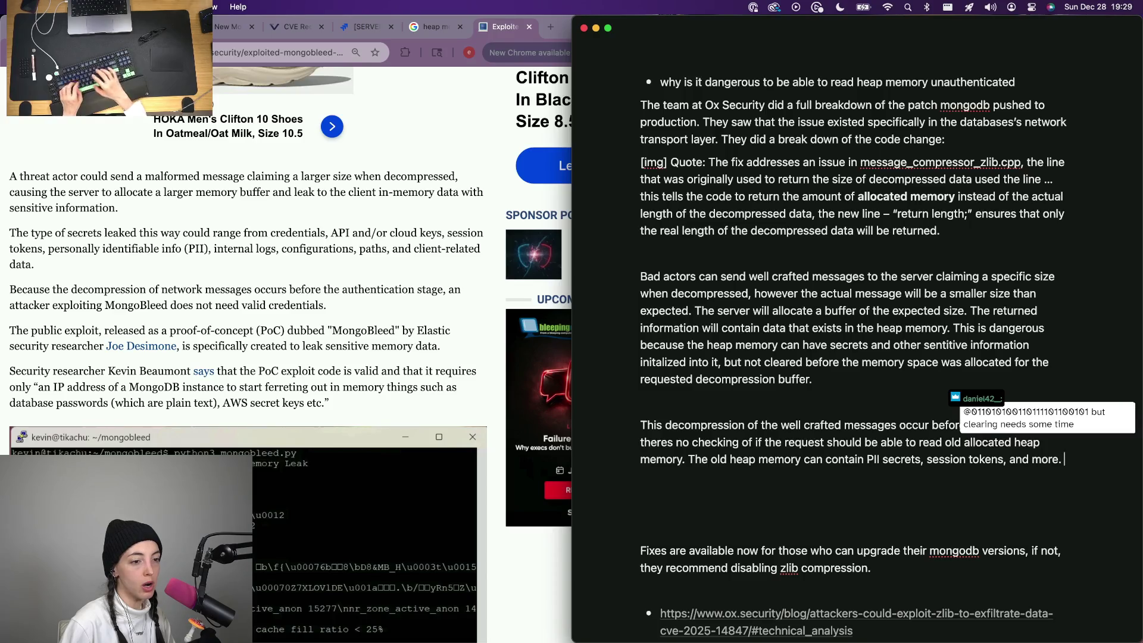
Remove the empty lines below and select the 'why is it dangerous' bullet.
key(Down)
key(Down)
key(BackSpace)
key(BackSpace)
key(BackSpace)
key(Left)
key(Left)
key(Left)
key(Down)
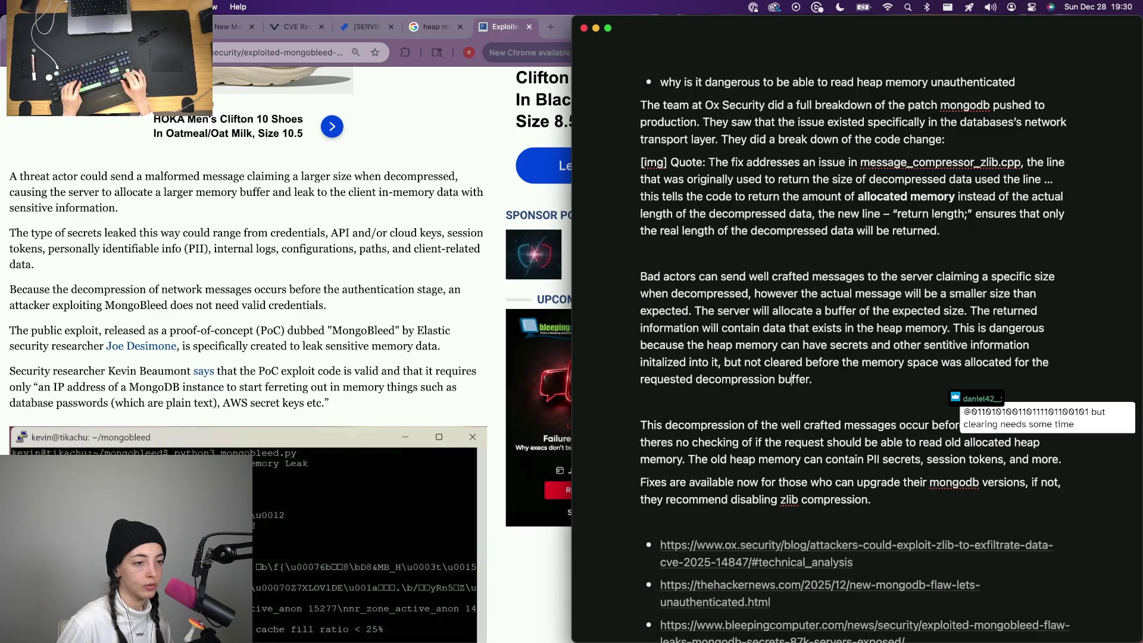
scroll(1046, 246, up, 3)
scroll(1046, 246, up, 2)
scroll(1046, 246, up, 1)
drag(1046, 246, 656, 241)
Delete the danger bullet and draft a bleed-style vulnerability intro line under MongoDB Exploit.
key(BackSpace)
key(BackSpace)
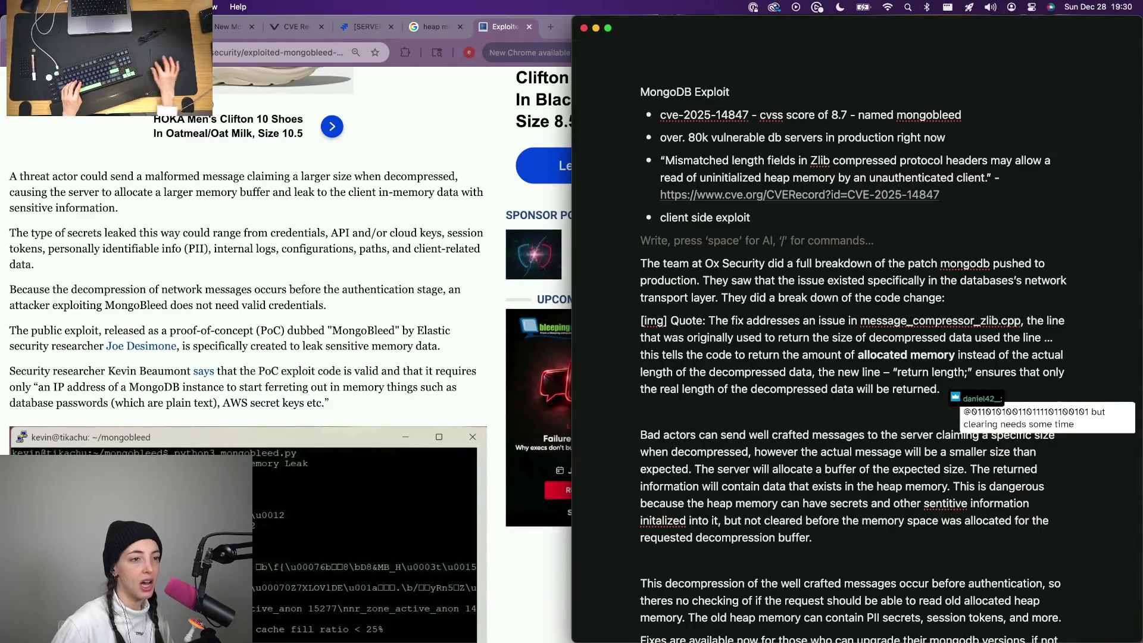
click(912, 150)
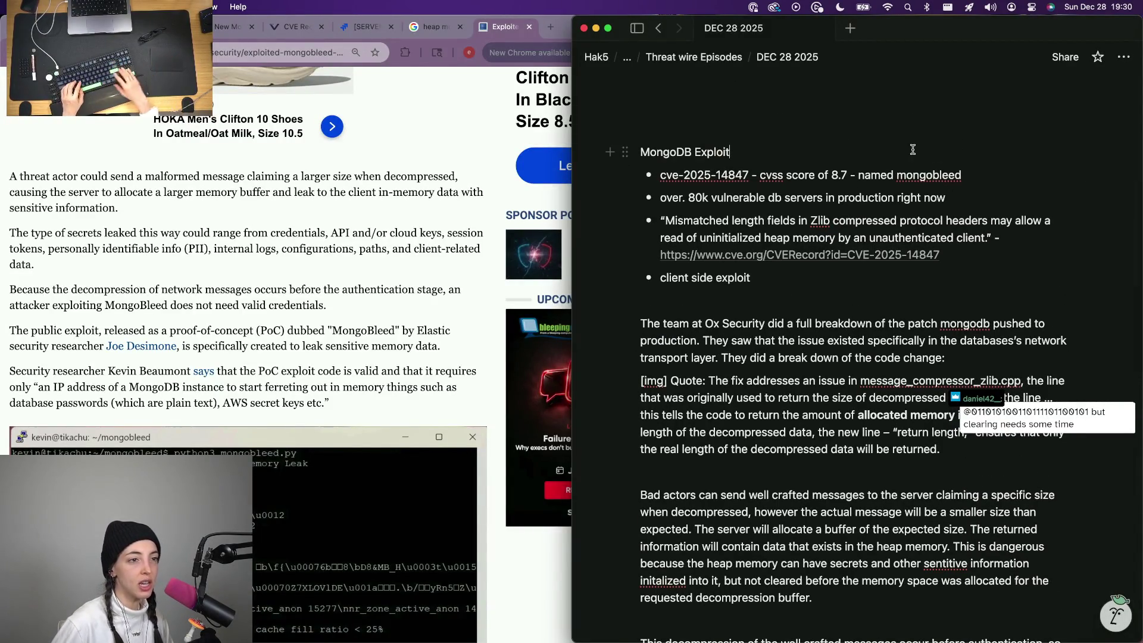
key(Return)
text(A new CVE Is)
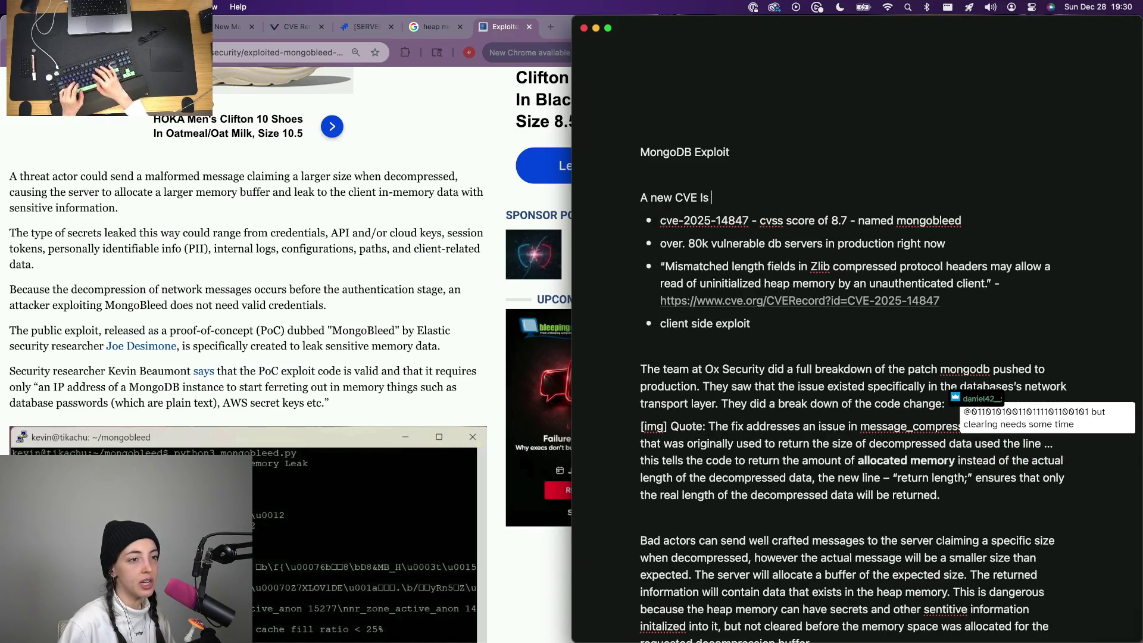
key(alt+BackSpace)
key(alt+BackSpace)
key(alt+BackSpace)
text(new MONG)
key(BackSpace)
key(BackSpace)
key(alt+BackSpace)
key(alt+BackSpace)
text(In)
key(BackSpace)
key(BackSpace)
text(MongoD)
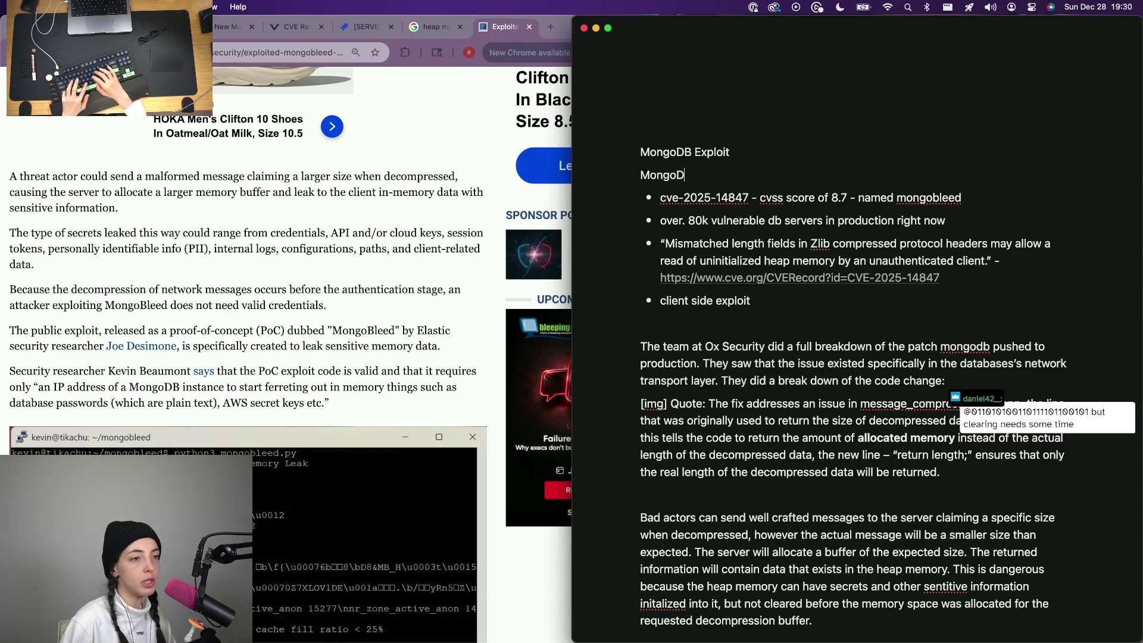
key(alt+BackSpace)
key(alt+BackSpace)
key(alt+BackSpace)
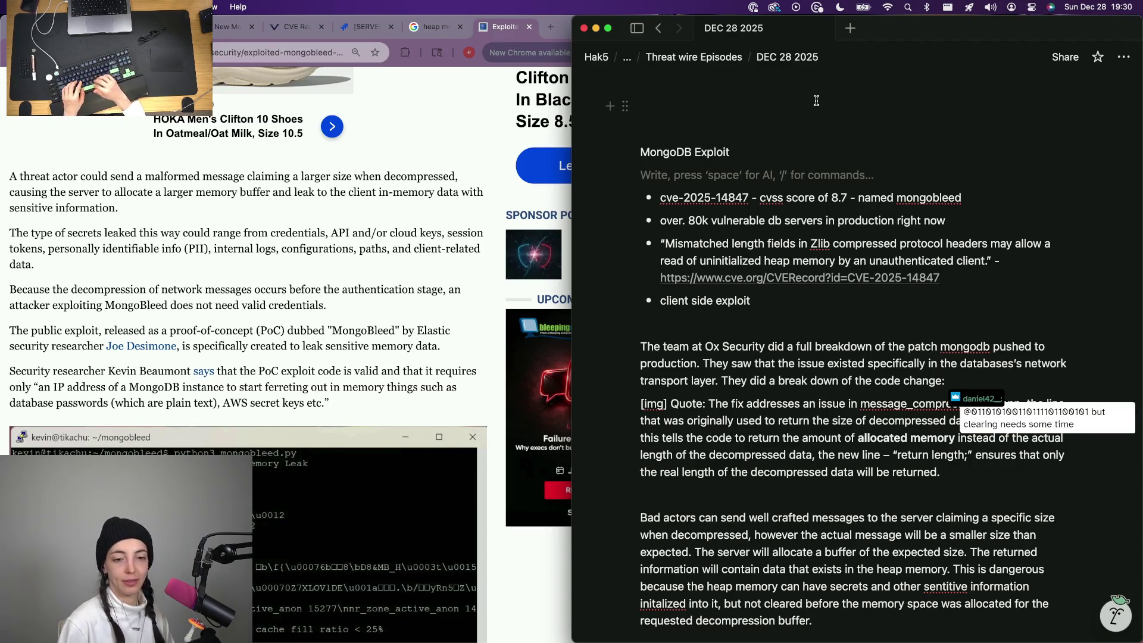
text(A new bleed style vu)
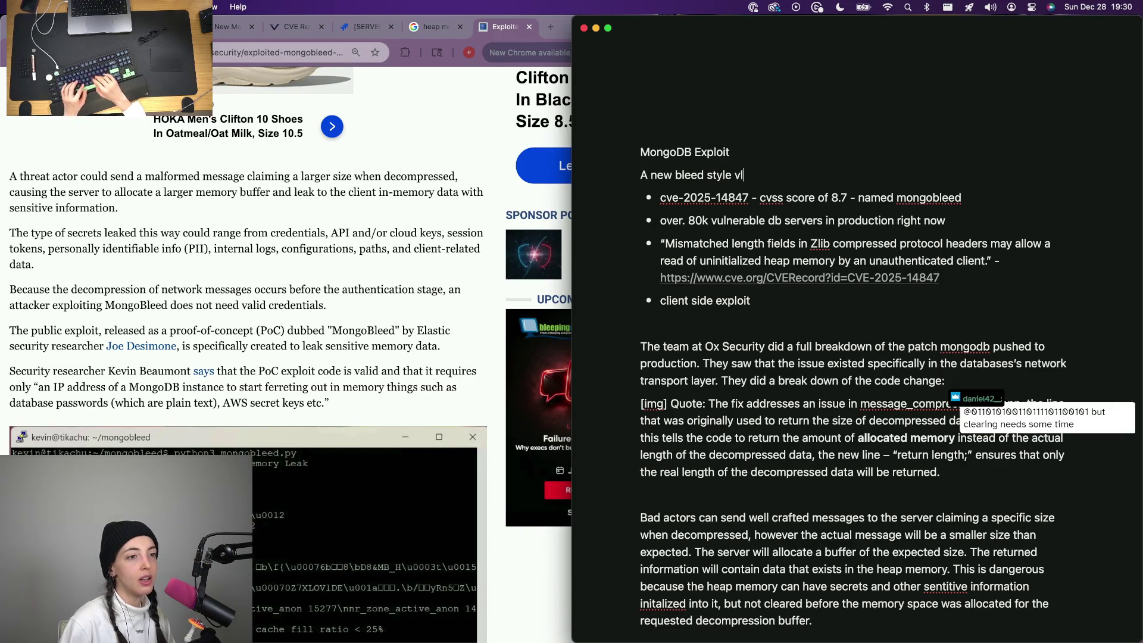
text(lnerability is affecting mongod)
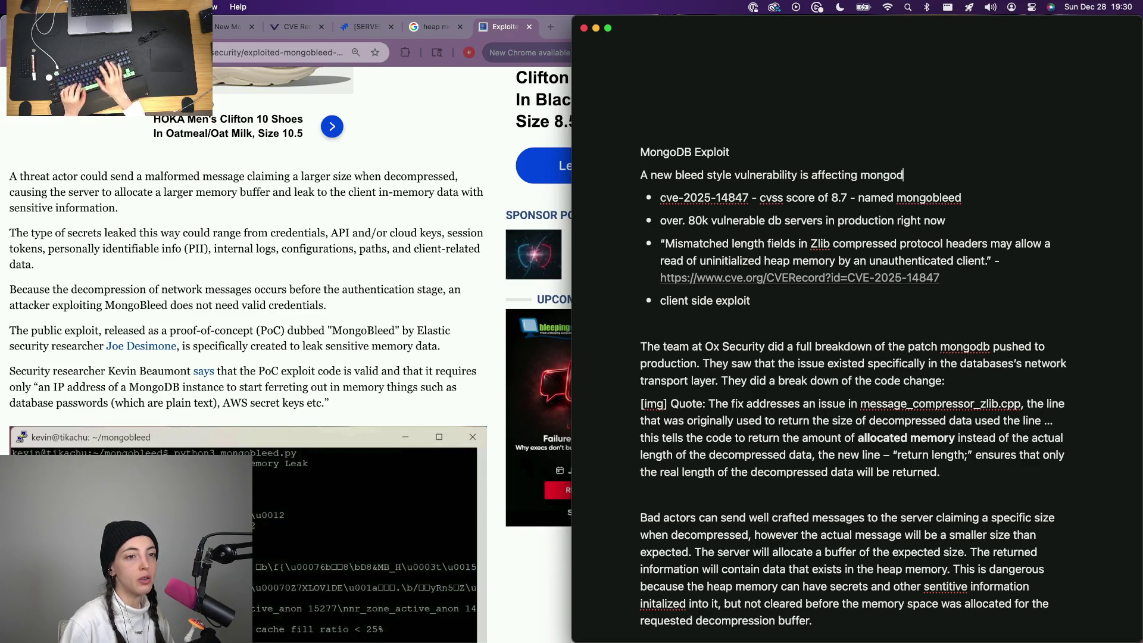
Finish the intro as 'affecting mongodb - CVE 2025 1' and merge the CVE bullet into it.
key(BackSpace)
key(BackSpace)
key(BackSpace)
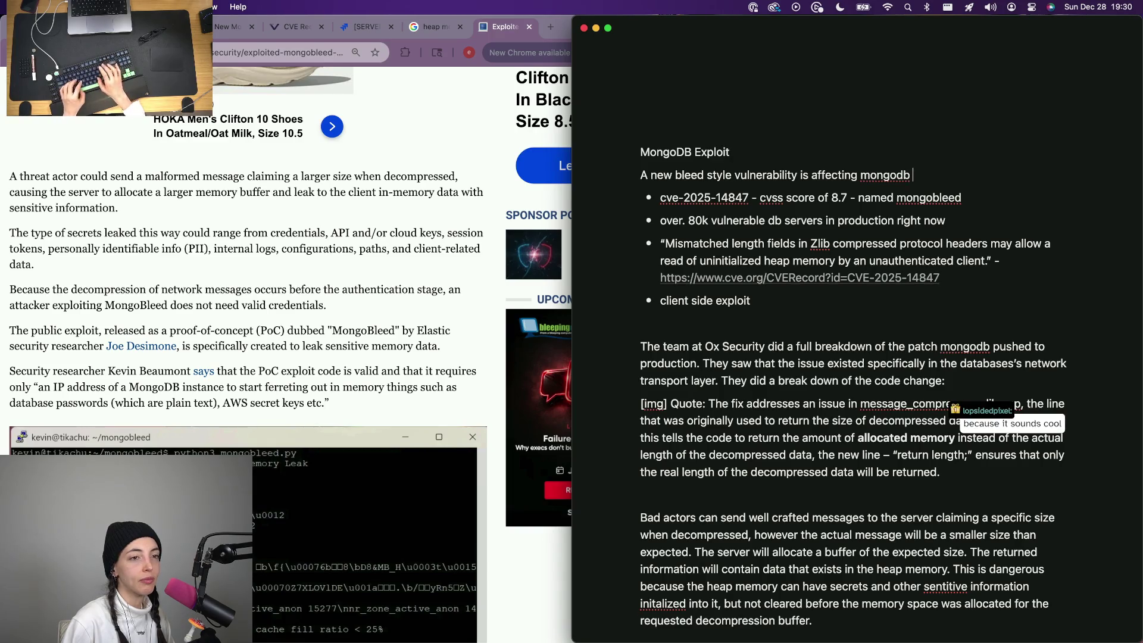
text(CVE)
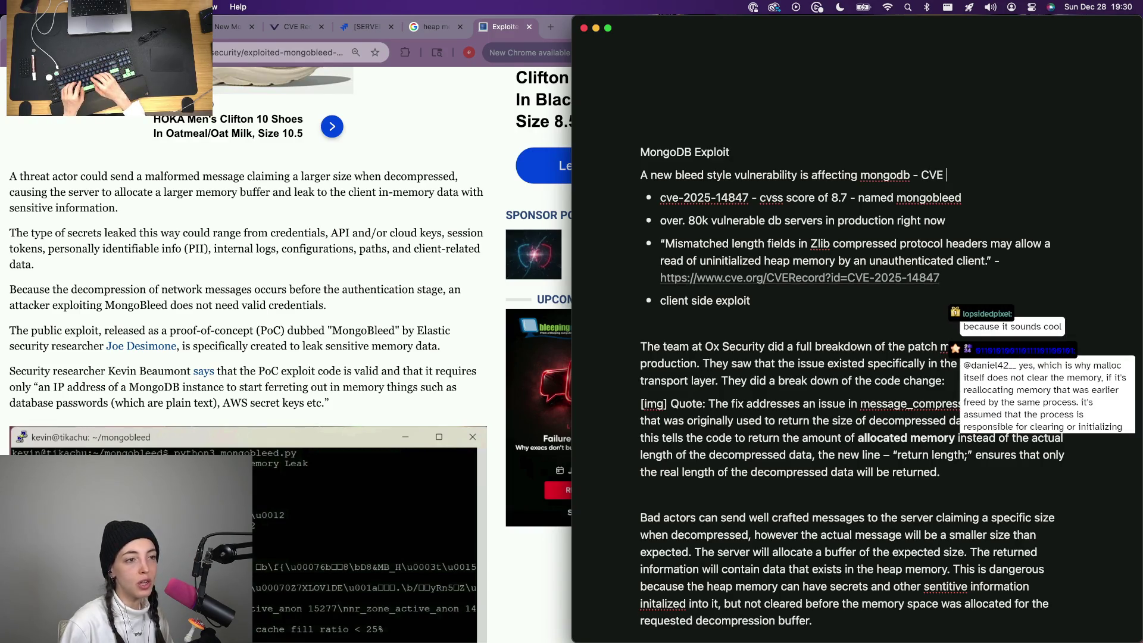
text( 2025 )
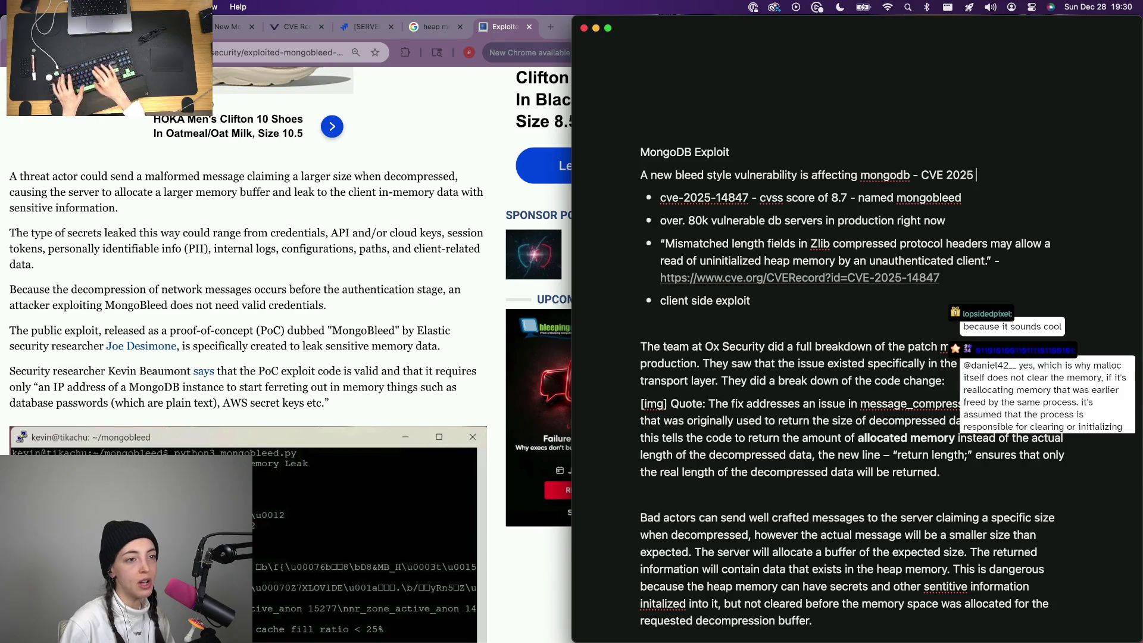
text(`)
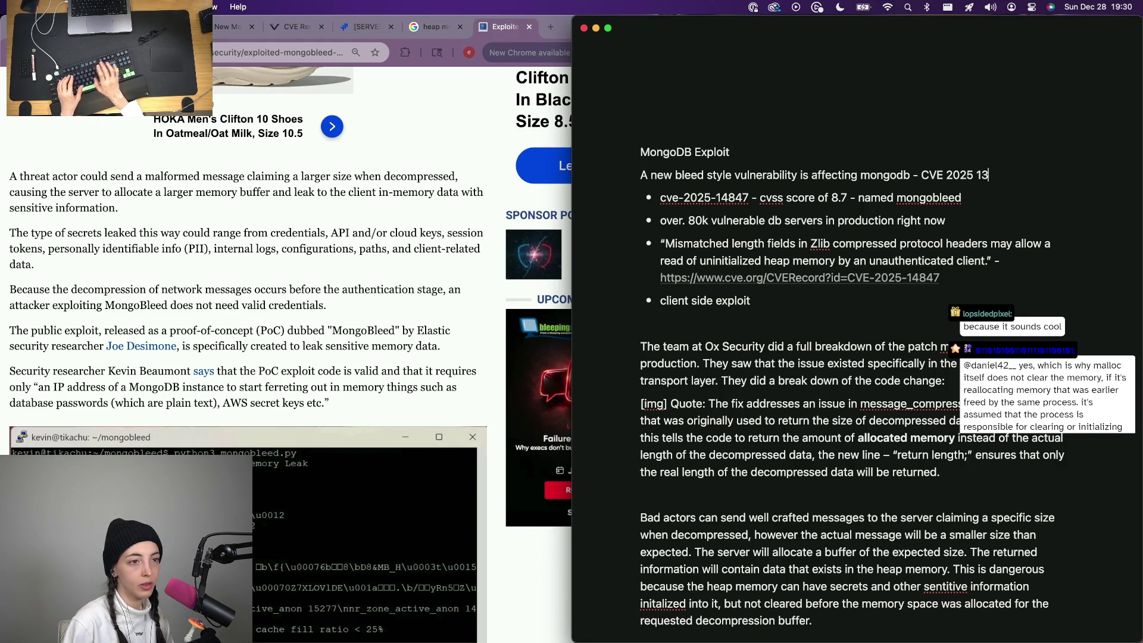
key(BackSpace)
key(BackSpace)
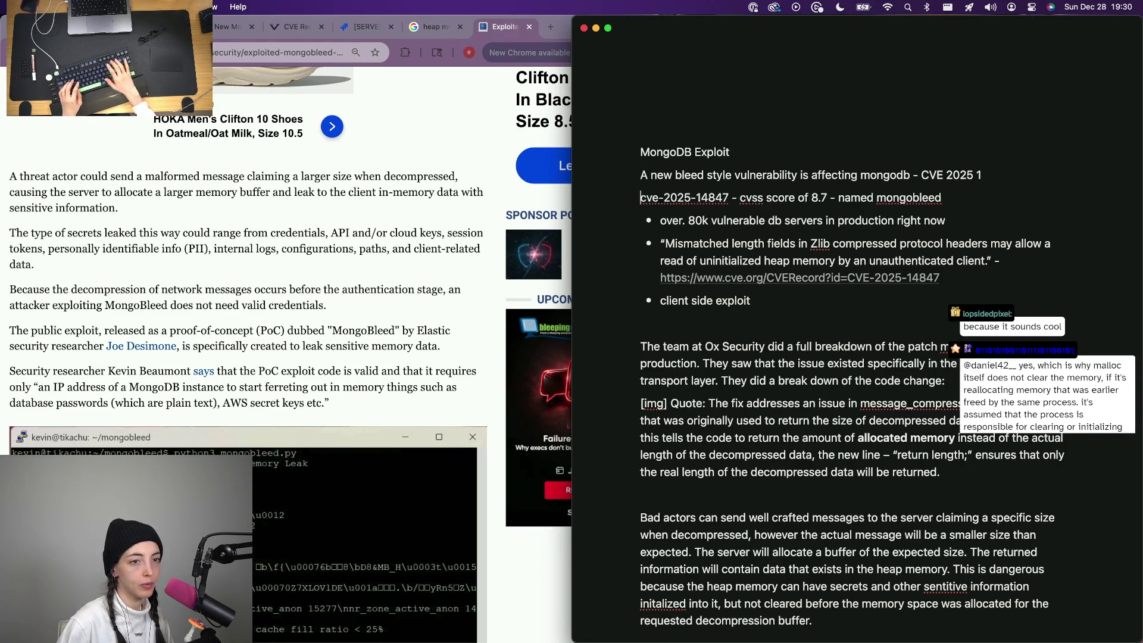
key(BackSpace)
key(BackSpace)
key(BackSpace)
key(BackSpace)
key(BackSpace)
key(BackSpace)
key(BackSpace)
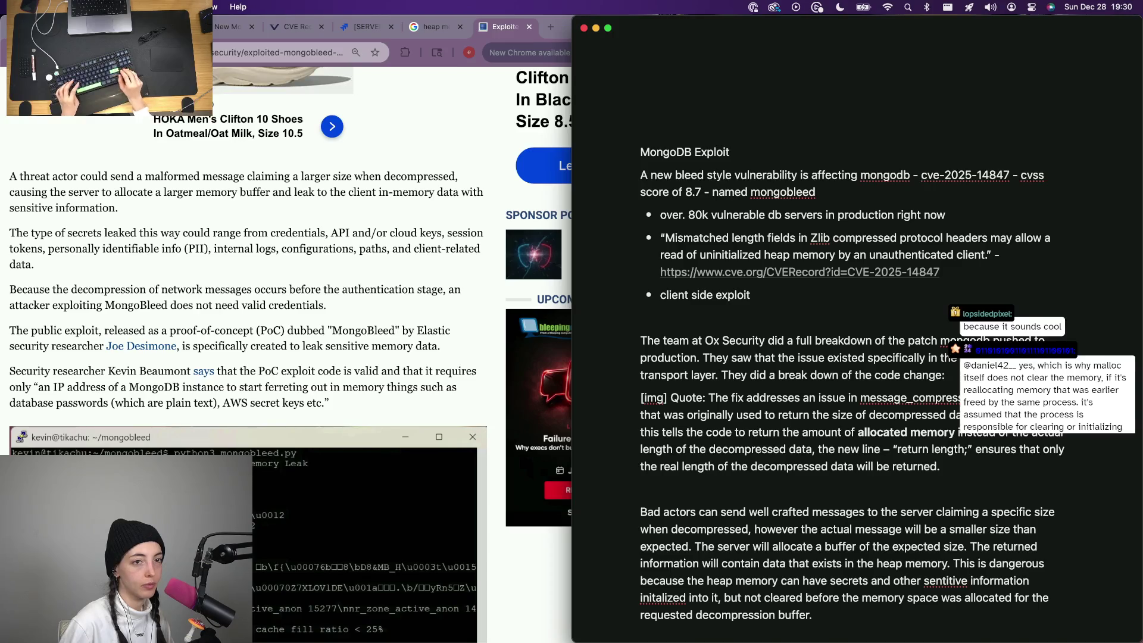
scroll(849, 358, down, 2)
Reword the intro with 'It has a' cvss score of 8.7 'and is' named mongobleed, starting a new paragraph.
click(1023, 93)
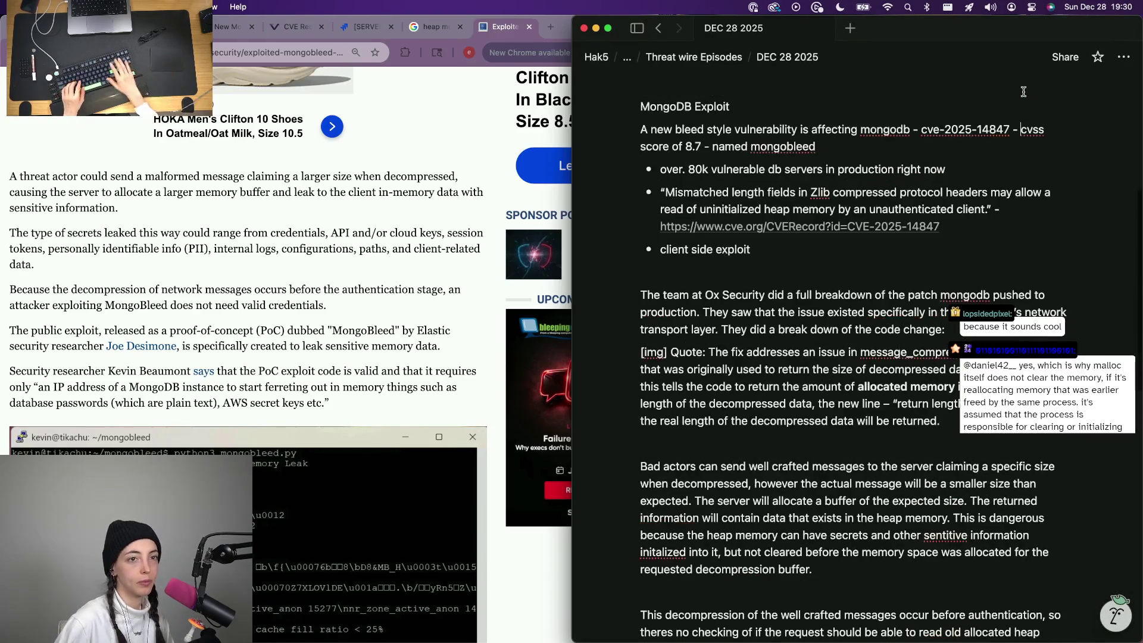
key(BackSpace)
key(BackSpace)
key(BackSpace)
text(. It has a)
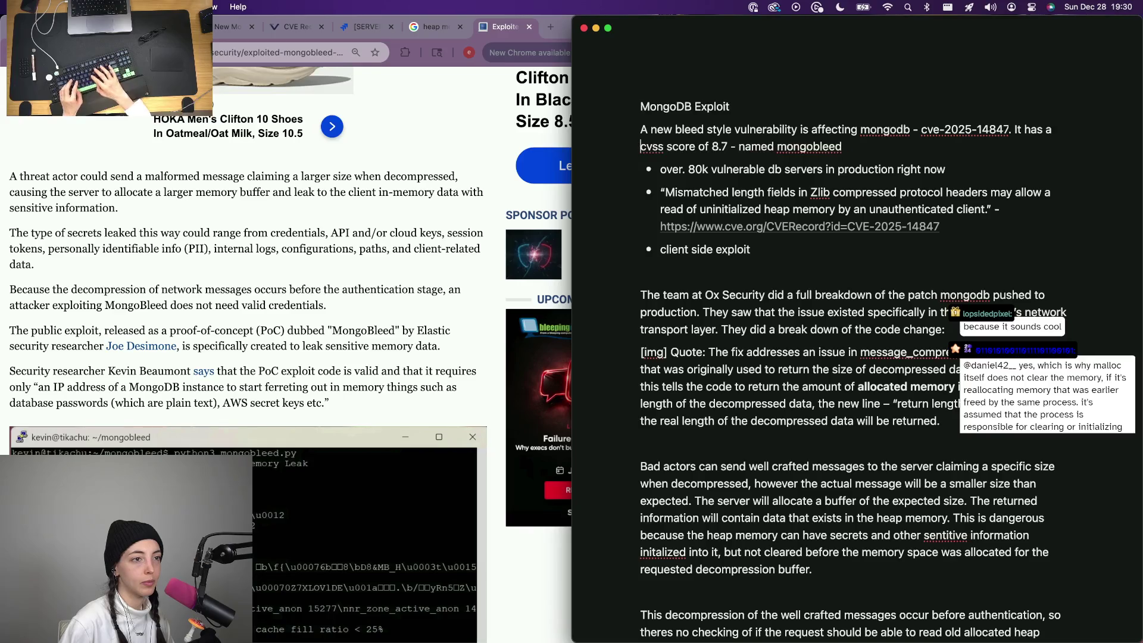
key(BackSpace)
text(and is)
key(alt+Up)
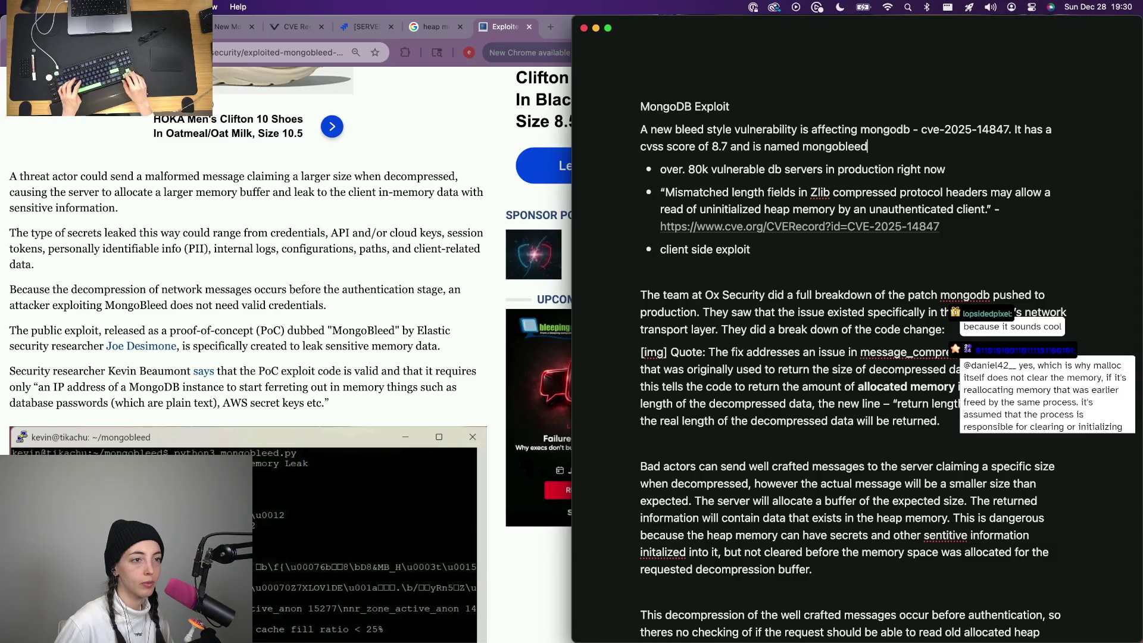
key(alt+Down)
text(.)
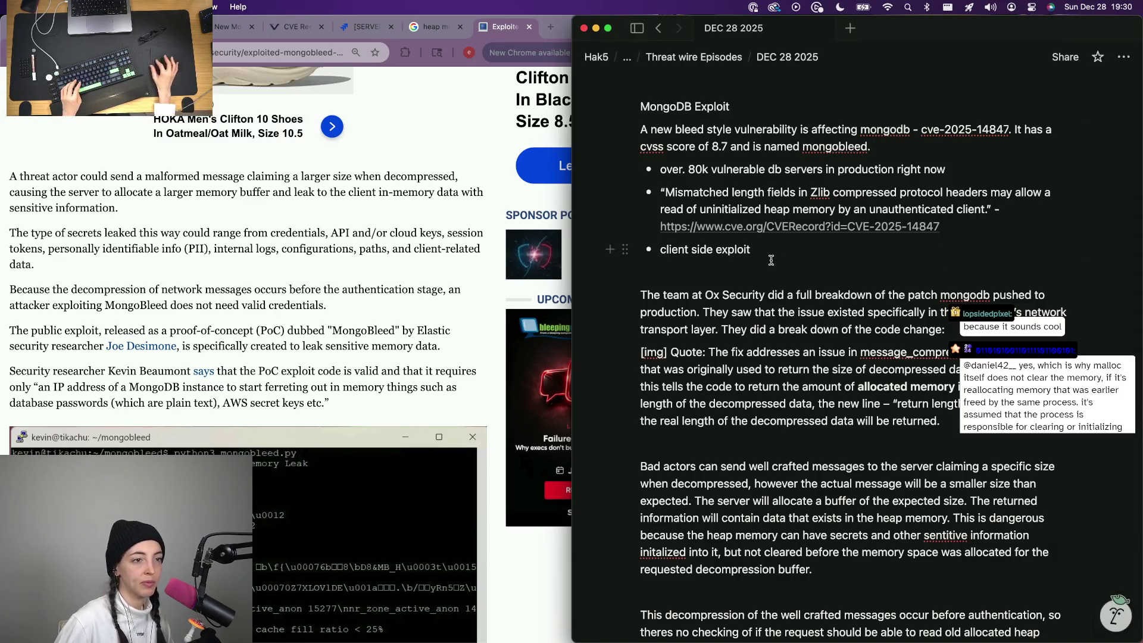
key(Return)
text(The vulee)
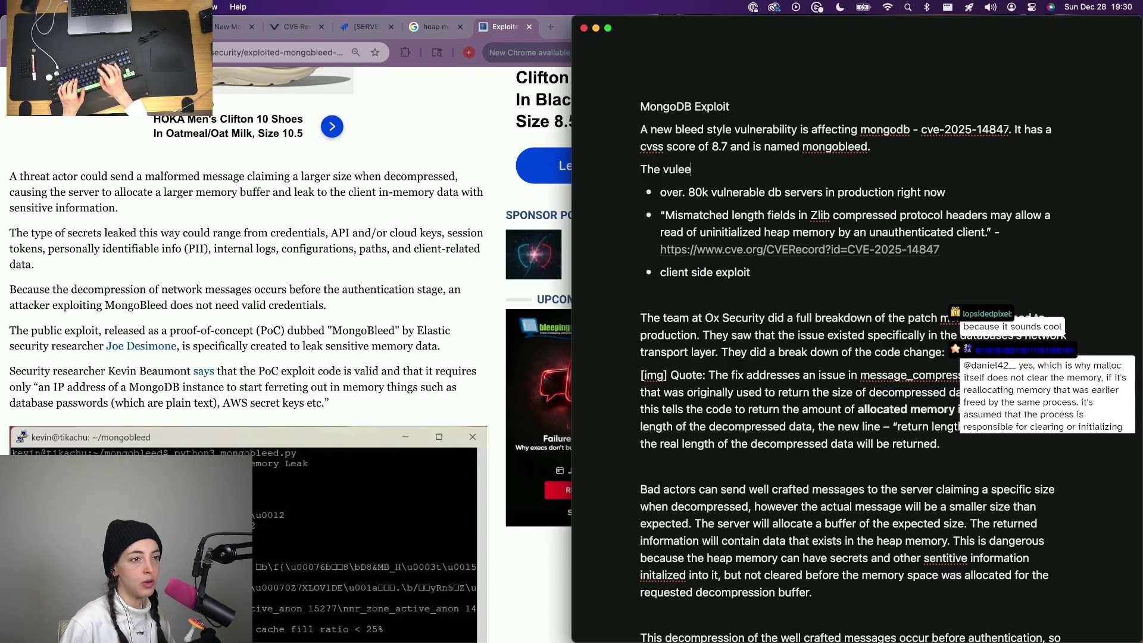
Write the zlib client-side exploit paragraph estimating over 80 thousand vulnerable servers.
key(alt+BackSpace)
key(alt+BackSpace)
text(It's a)
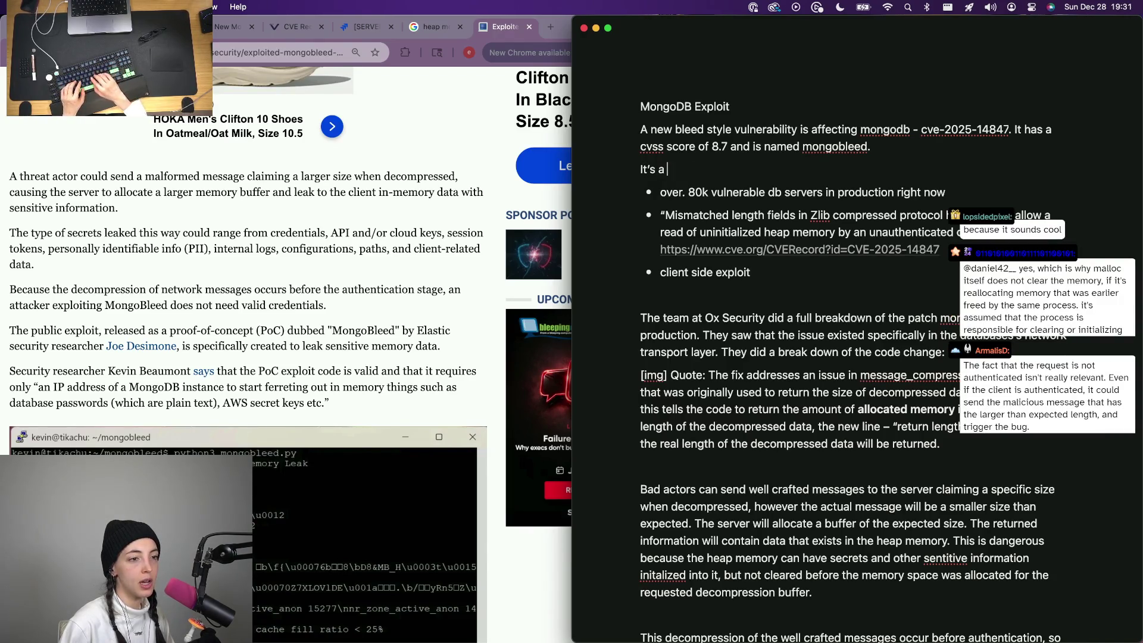
text(side exploit)
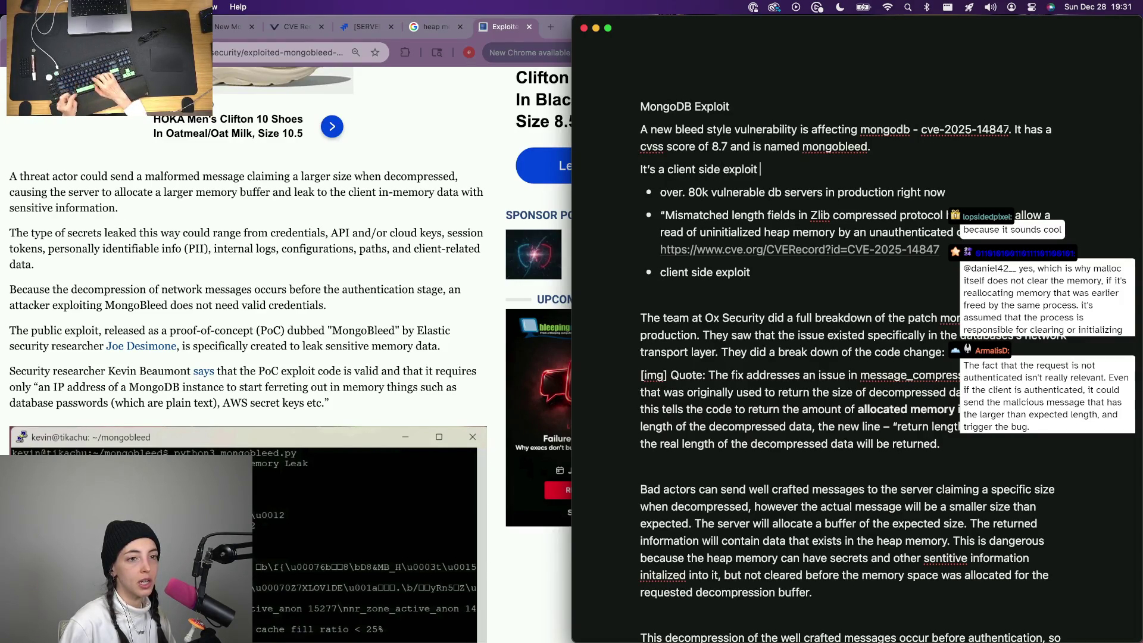
text( of the z)
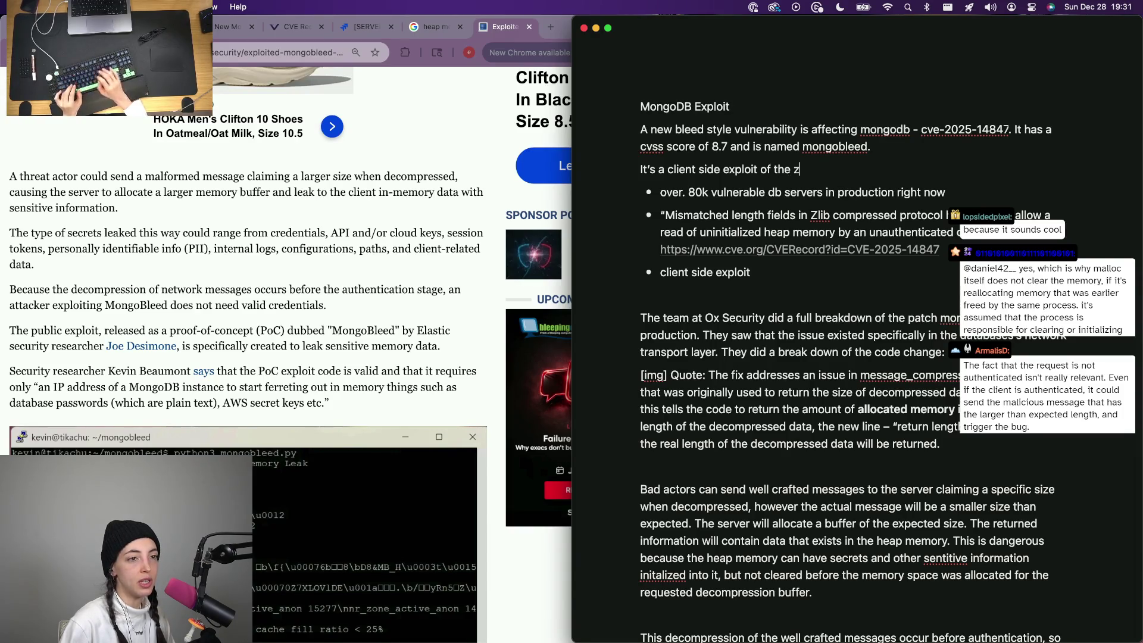
text(lib compression p)
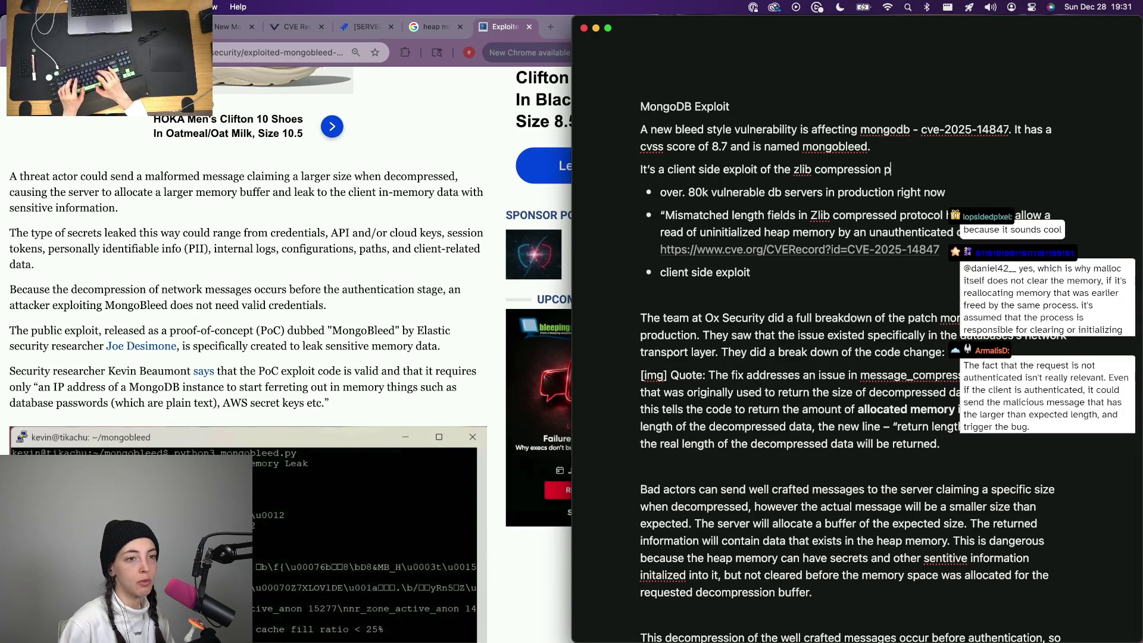
text(rotocol )
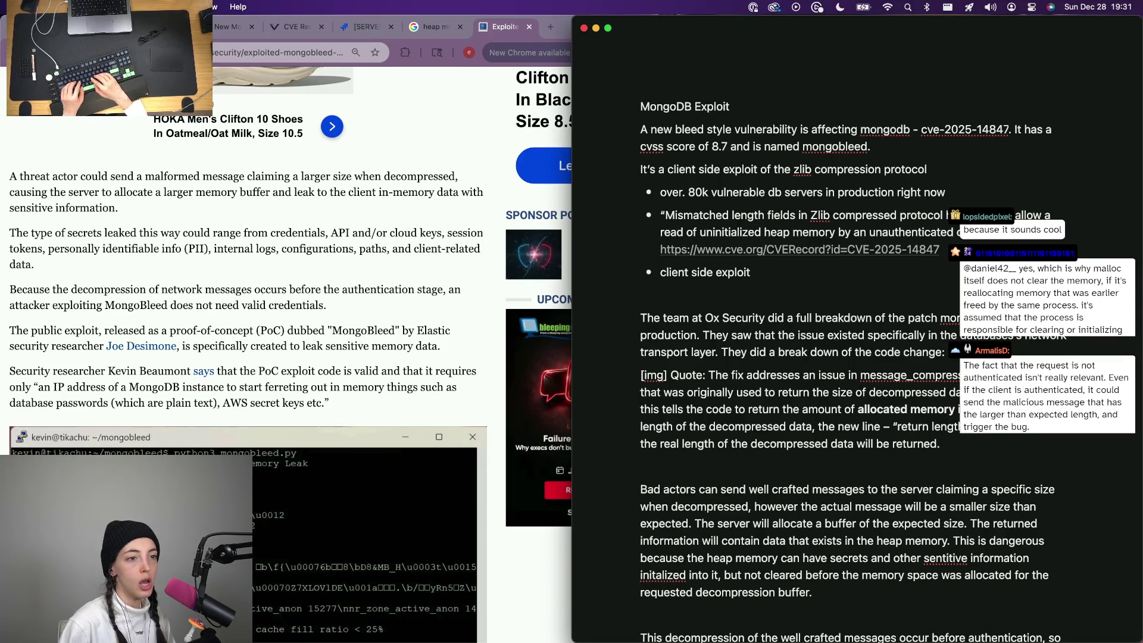
text( that allowed un)
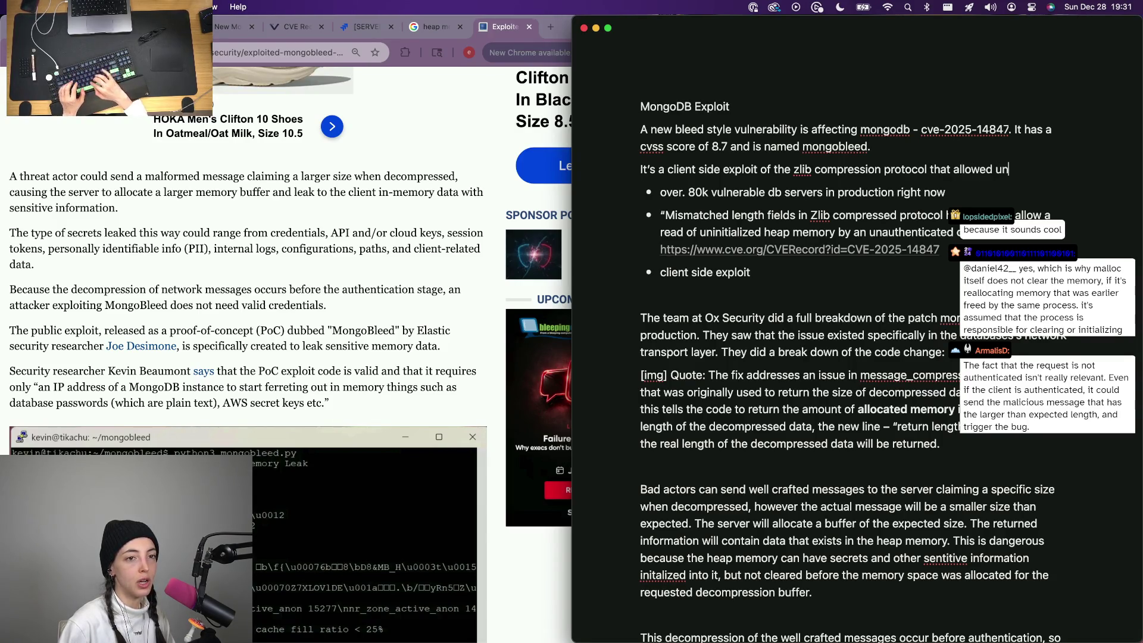
text(thenticated heap memory reads.)
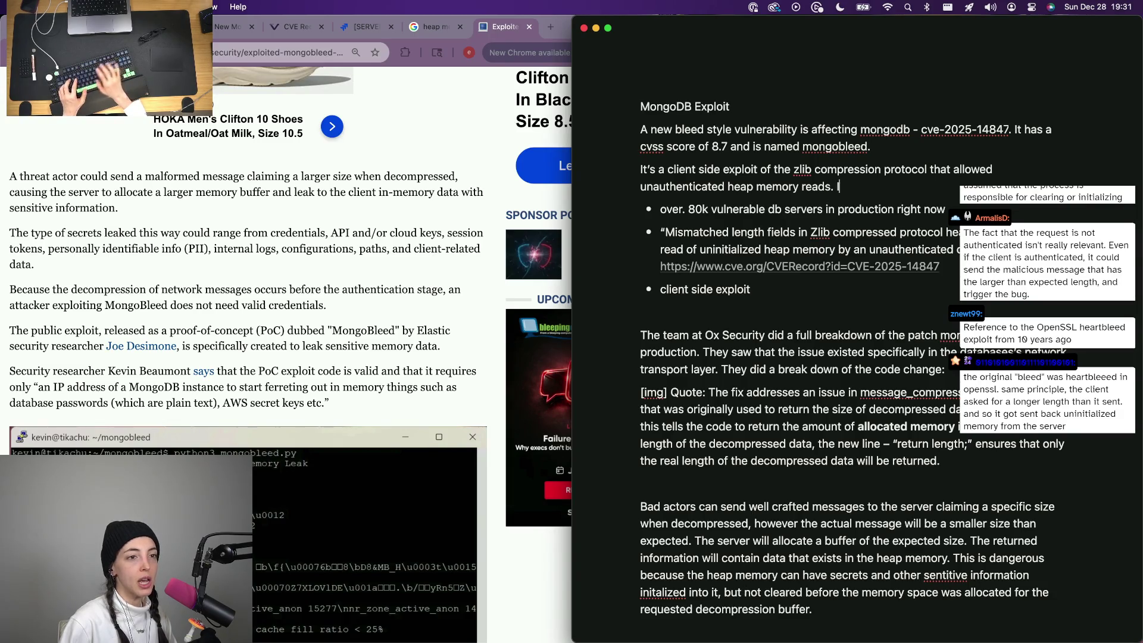
key(BackSpace)
key(BackSpace)
text(It's e)
text(ated that there)
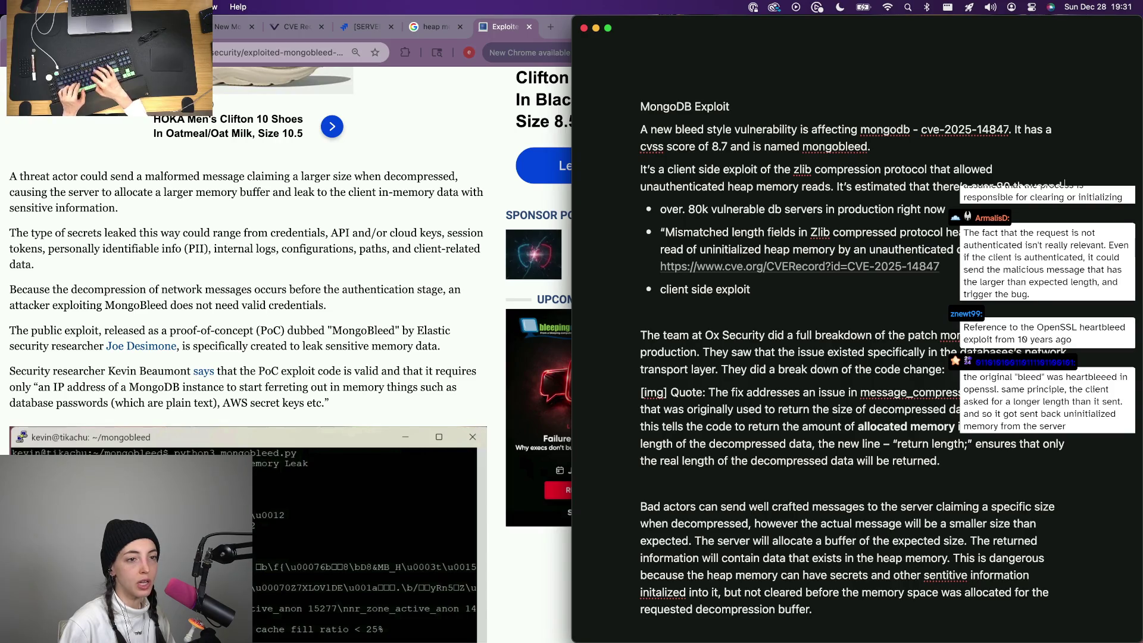
text(vulnera)
key(BackSpace)
key(BackSpace)
key(BackSpace)
text(uner)
key(BackSpace)
key(BackSpace)
key(BackSpace)
key(BackSpace)
text(ulnerable )
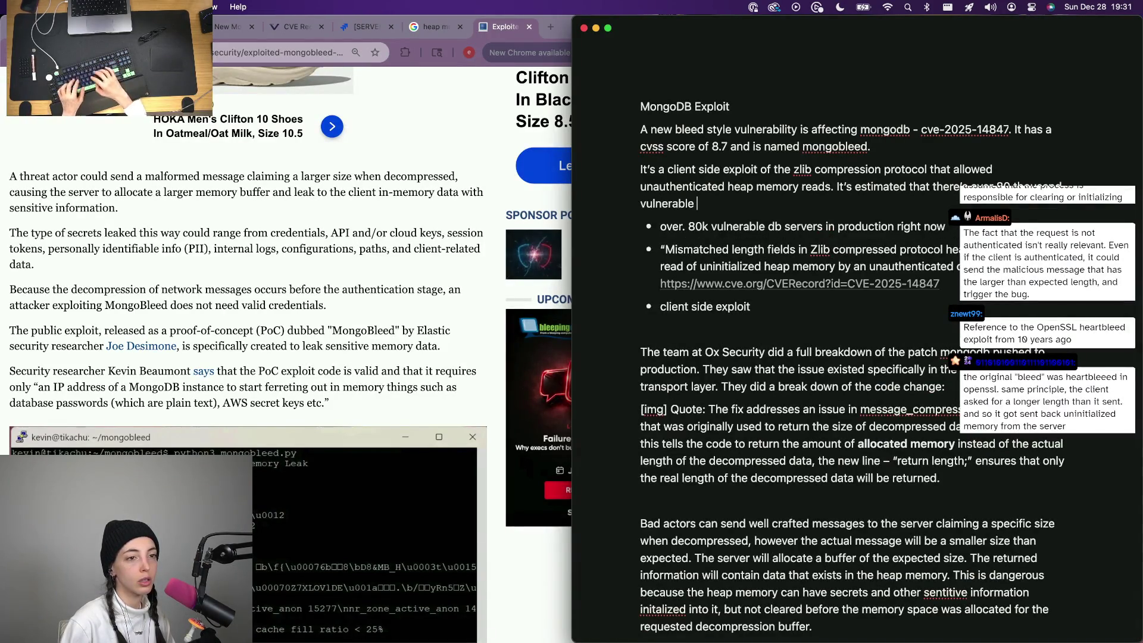
text(bases)
key(alt+BackSpace)
text(servers in production rig)
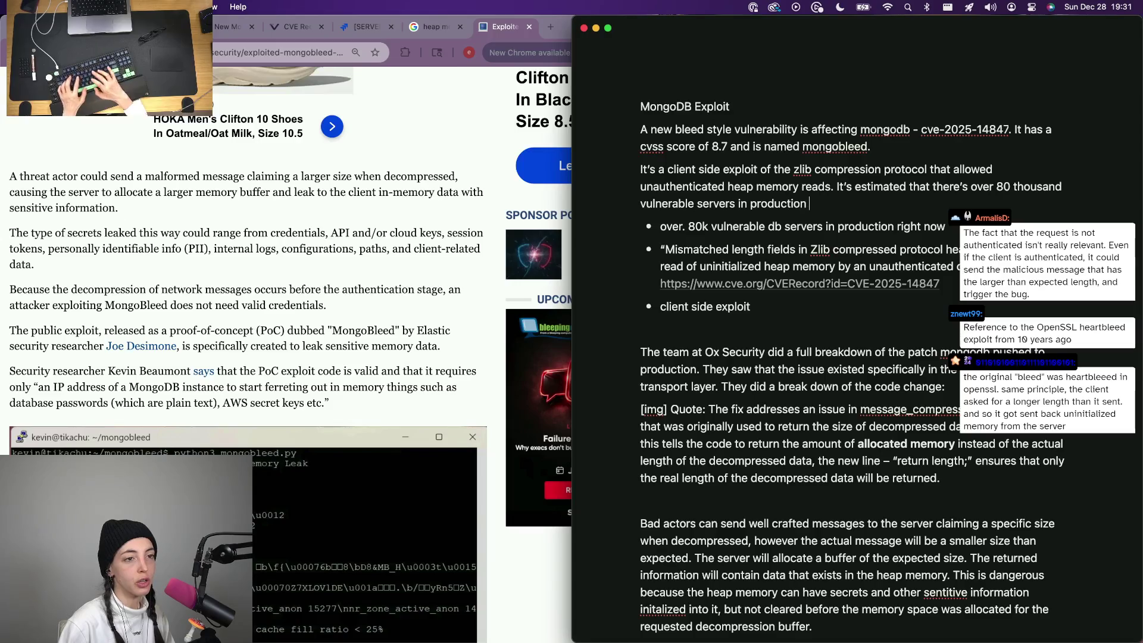
text(ht now.)
key(BackSpace)
text(affected by this attack.)
drag(752, 307, 667, 275)
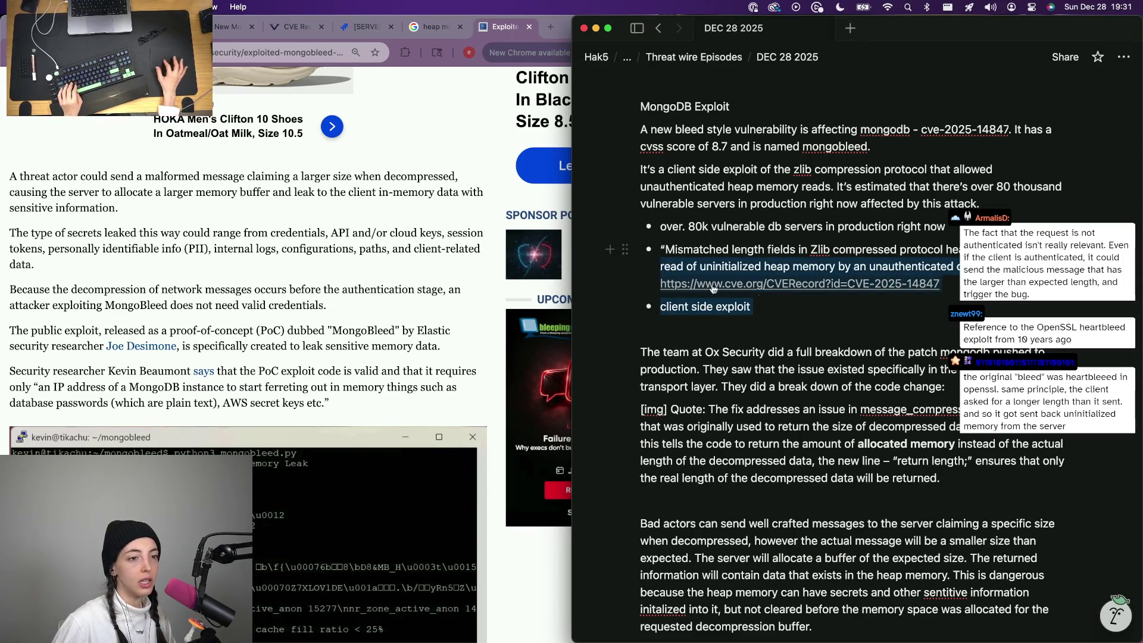
Move the cve.org link from the old bullets into the sources list.
key(BackSpace)
scroll(863, 536, down, 4)
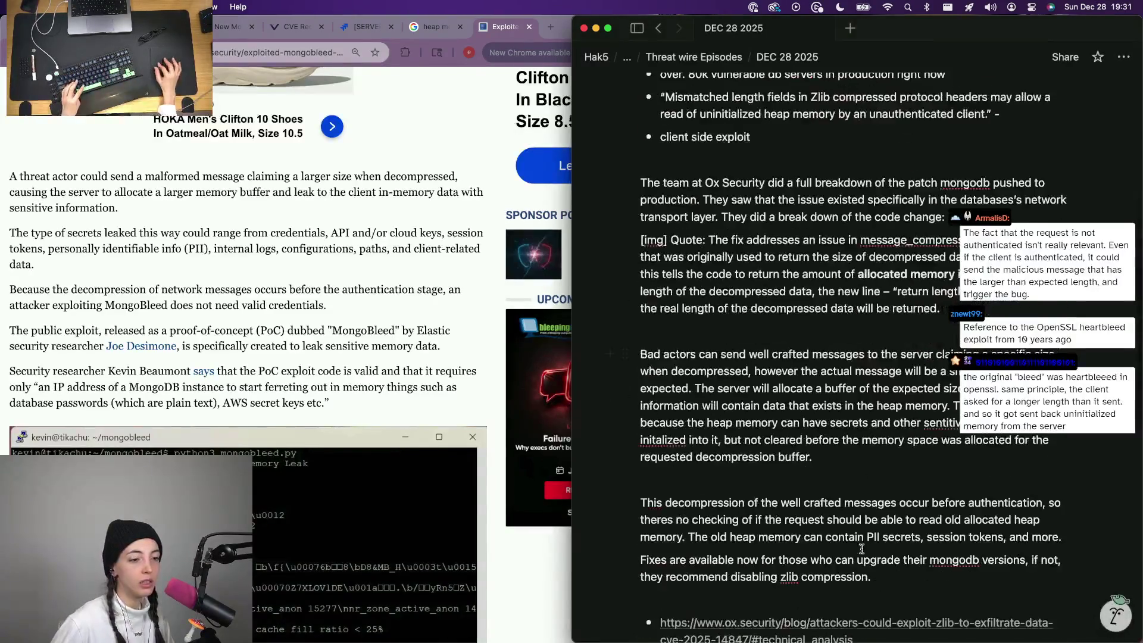
scroll(863, 536, down, 4)
key(Return)
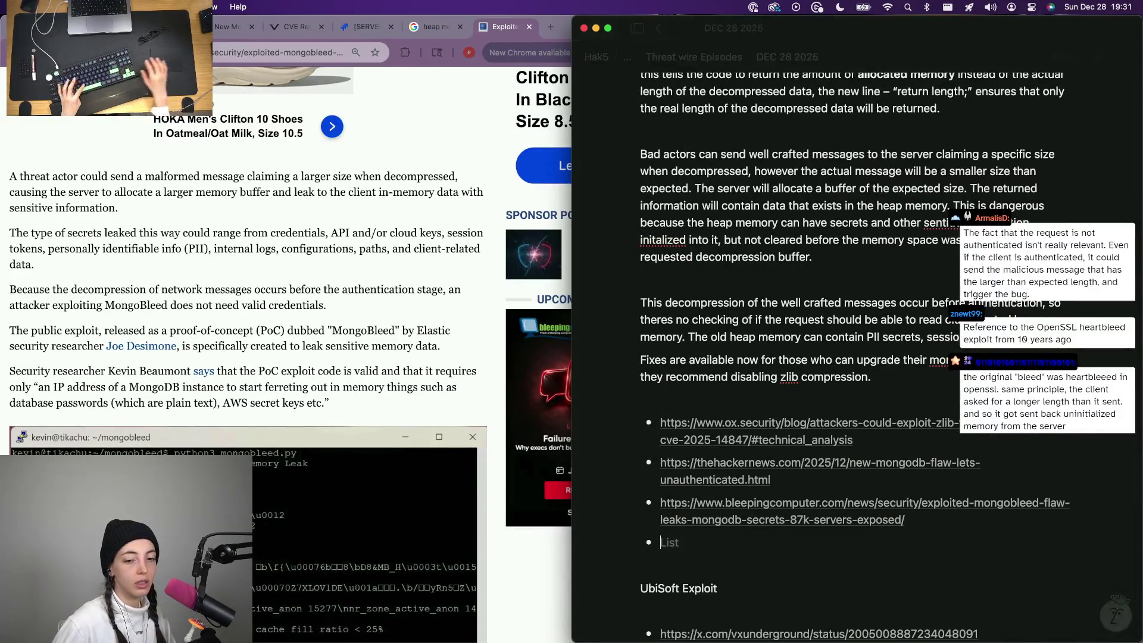
text(https://www.cve.org/CVERecord?id=CVE-2025-14847)
scroll(914, 380, up, 5)
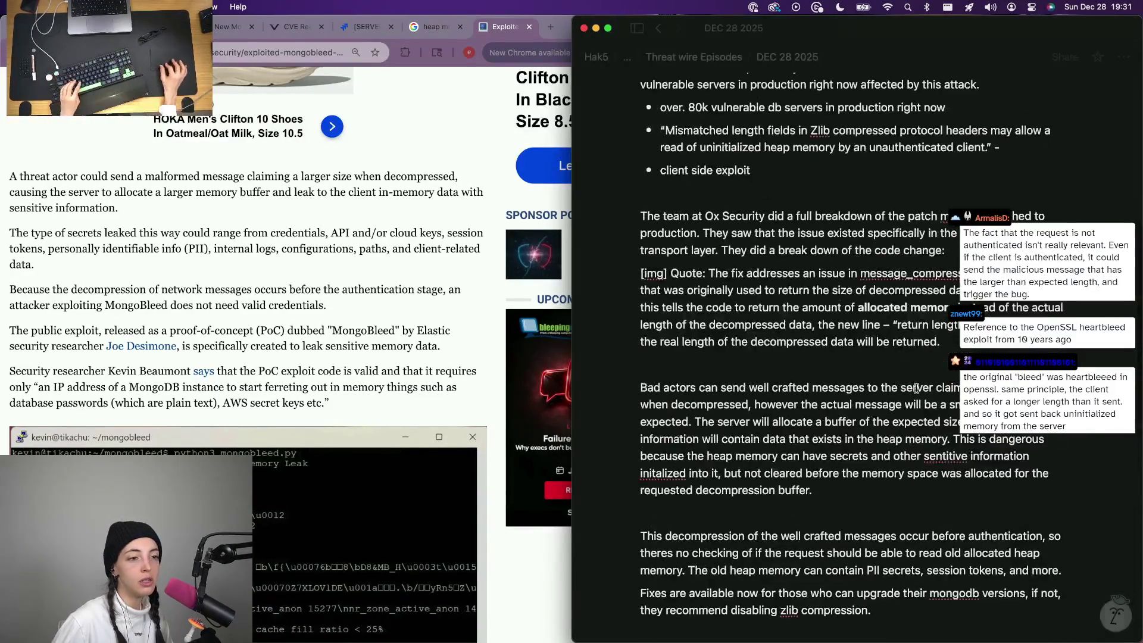
scroll(913, 381, up, 2)
drag(769, 250, 622, 173)
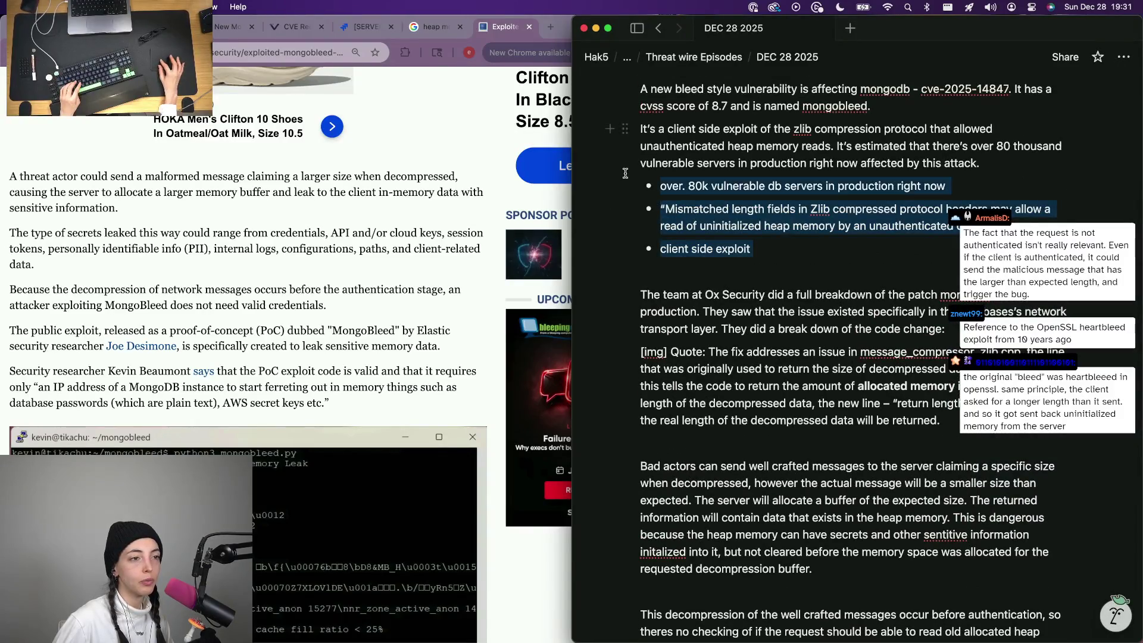
Delete the three old bullet lines and blank lines, marking '[img]' before the zlib paragraph.
key(BackSpace)
key(BackSpace)
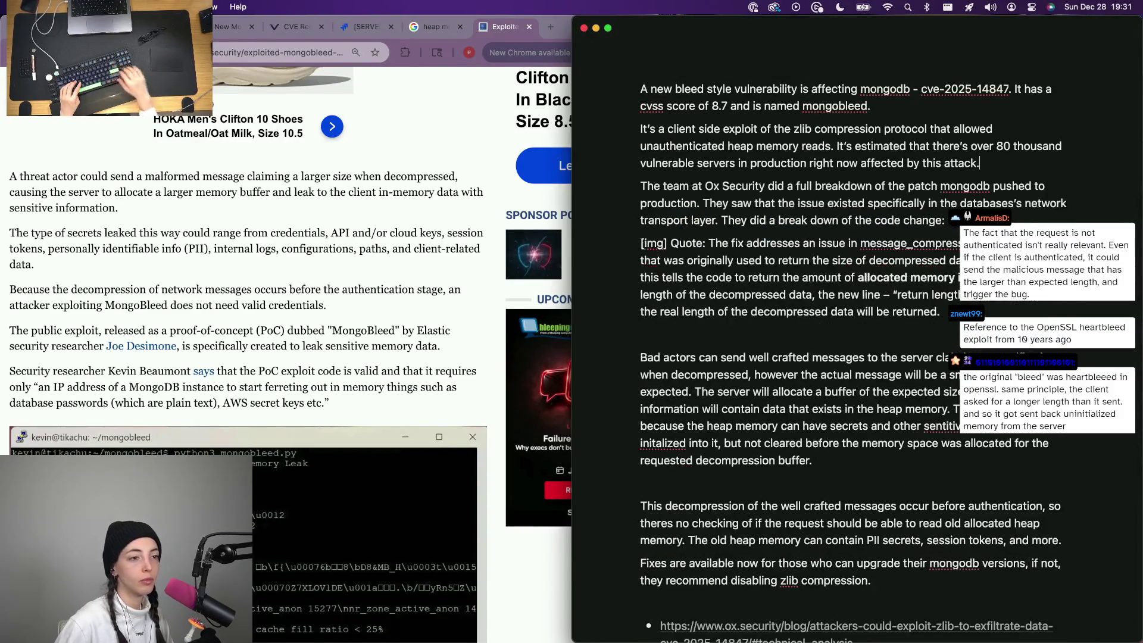
click(937, 333)
key(BackSpace)
key(Up)
scroll(974, 146, up, 2)
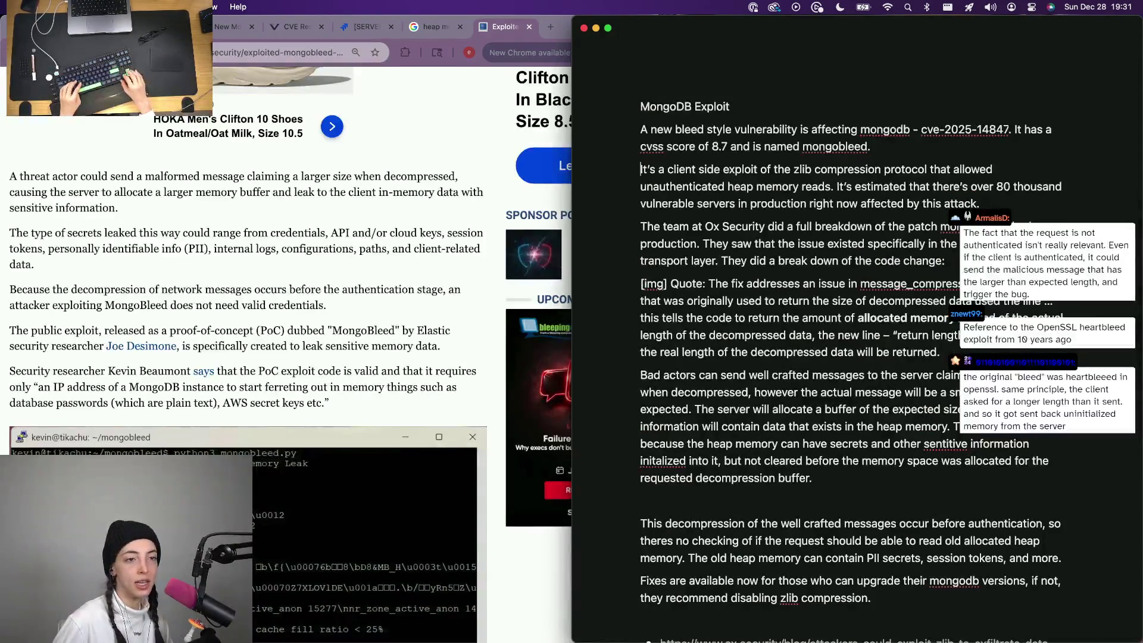
text(img])
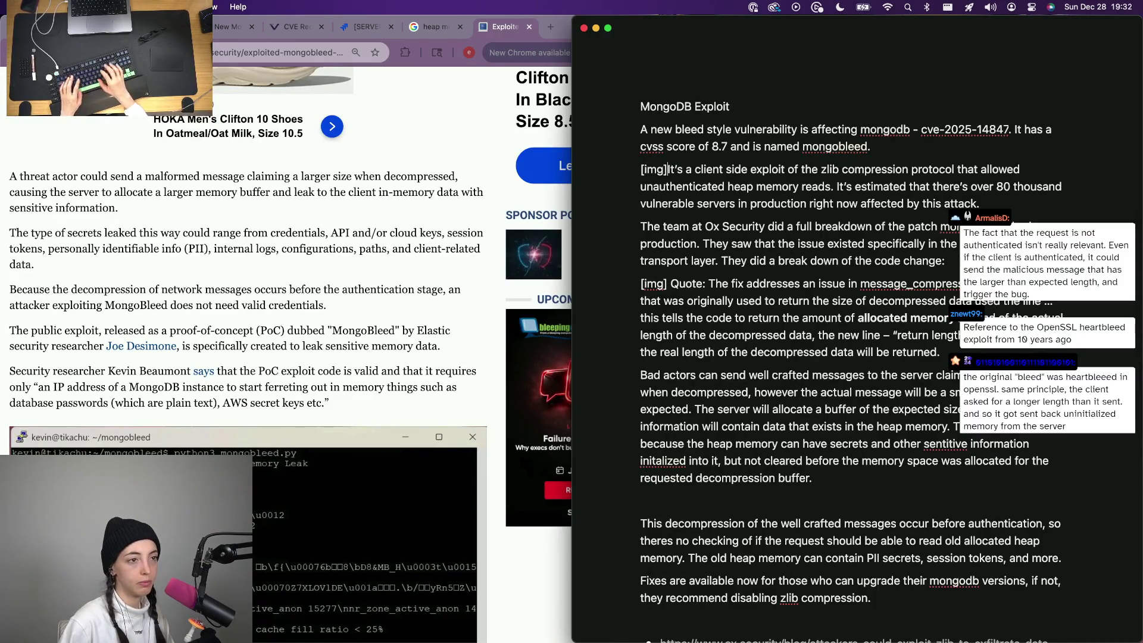
click(366, 26)
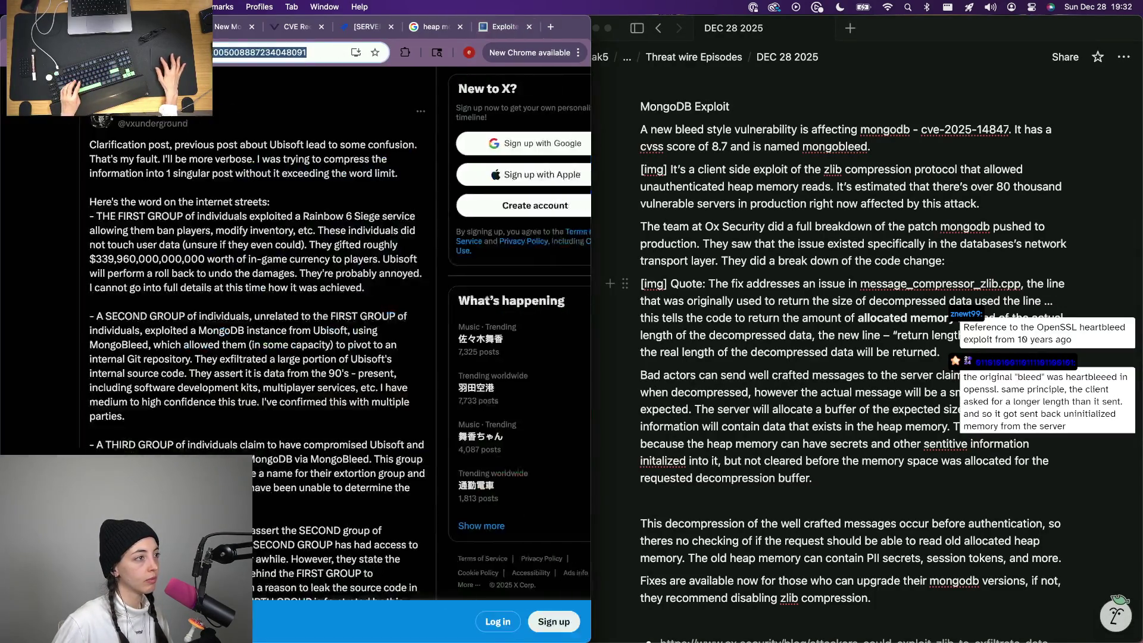
Switch Chrome tabs to the MongoDB SERVER Jira issue, opening the CVE-2025-14847 record alongside.
click(295, 26)
click(228, 26)
click(283, 26)
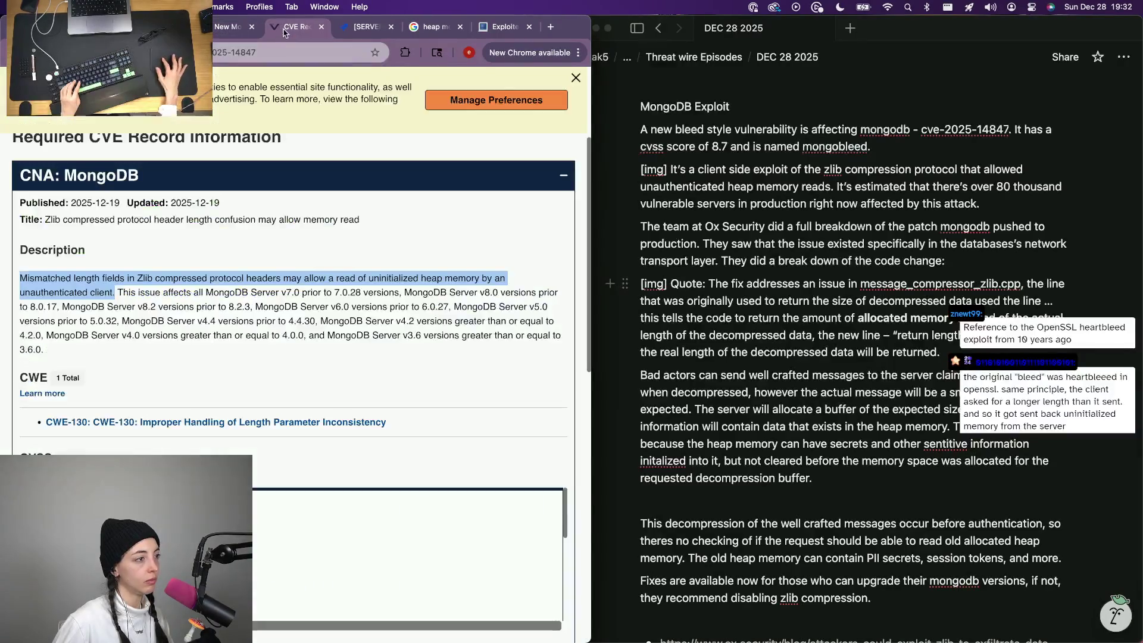
click(362, 27)
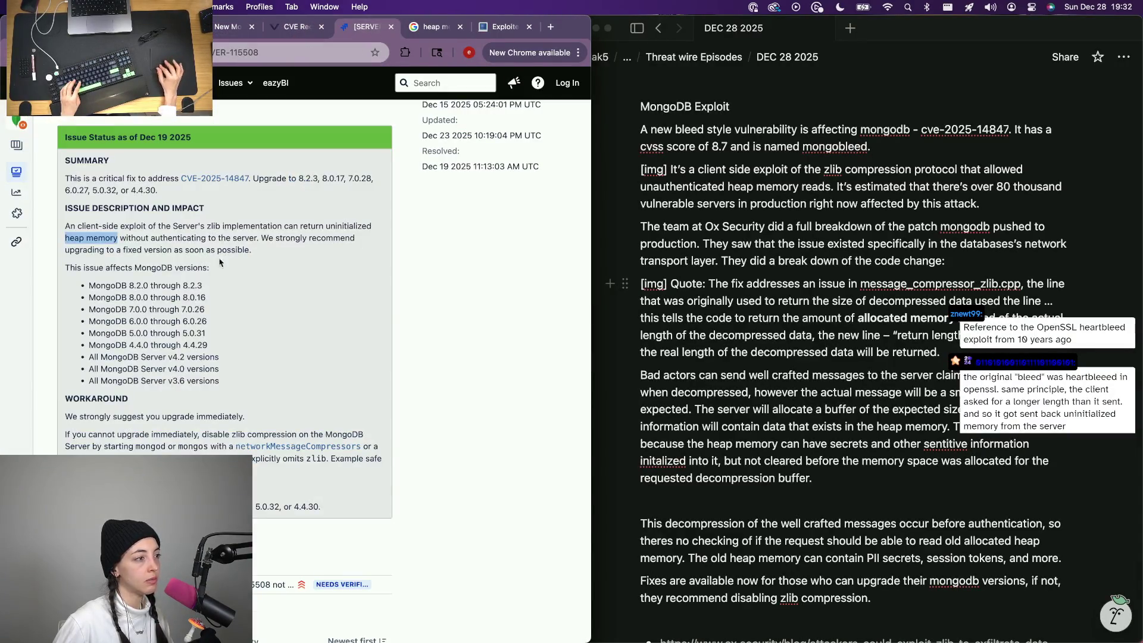
click(217, 177)
click(308, 27)
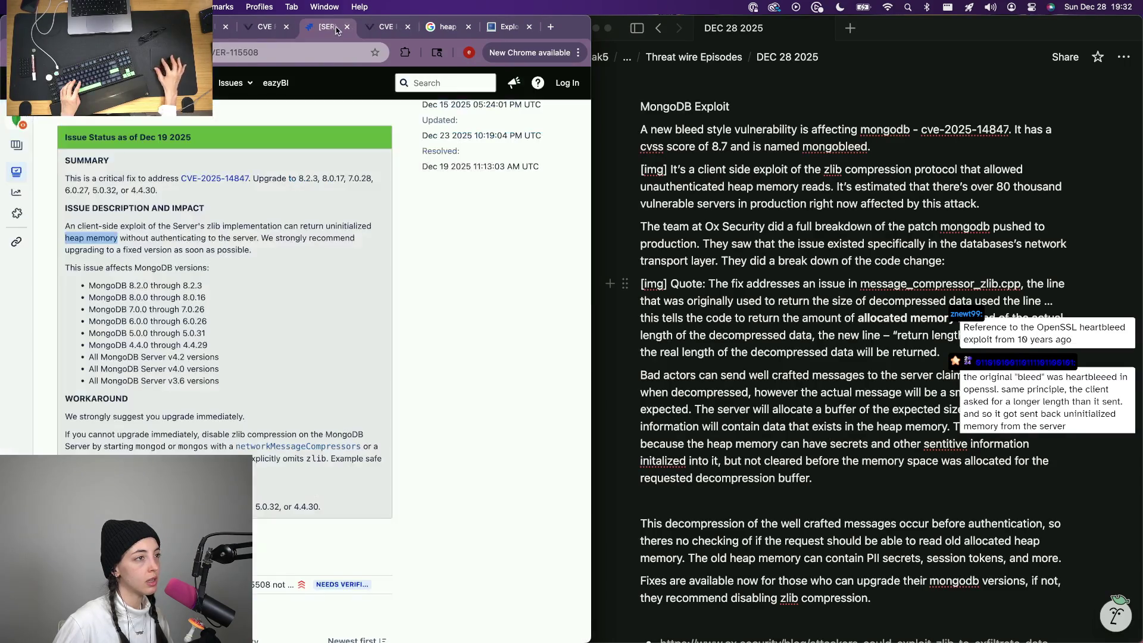
scroll(304, 241, up, 10)
Capture a region screenshot of the Jira issue and start an empty line above the Notion source links.
key(super+shift+4)
mouse_move(43, 104)
mouse_down()
mouse_move(556, 539)
mouse_move(564, 509)
mouse_move(585, 509)
mouse_up()
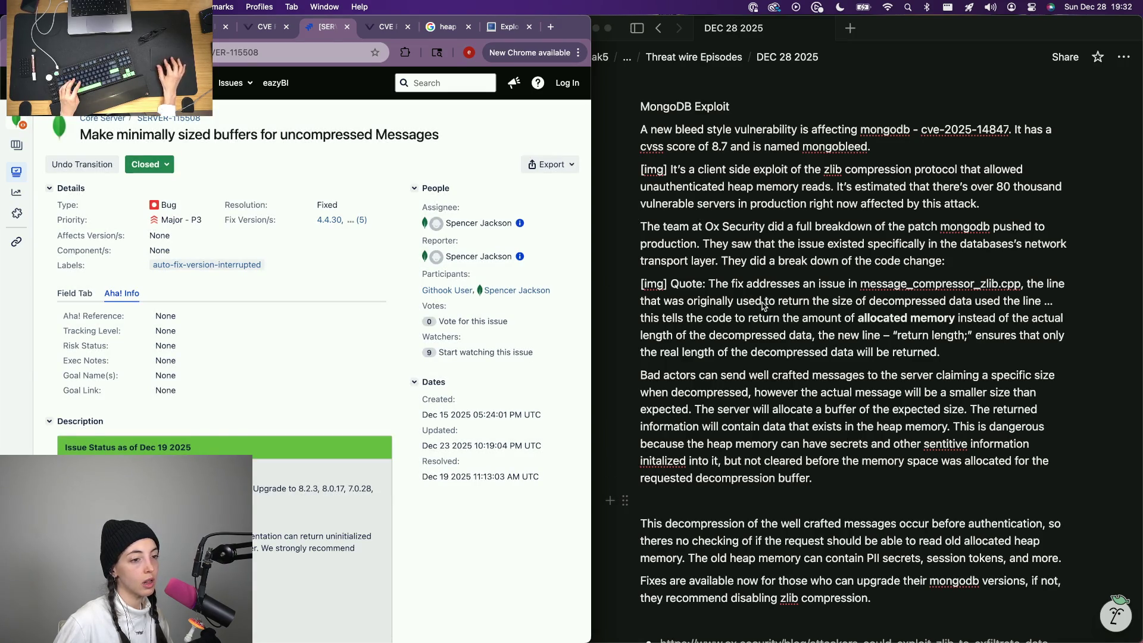
click(672, 553)
scroll(695, 506, down, 3)
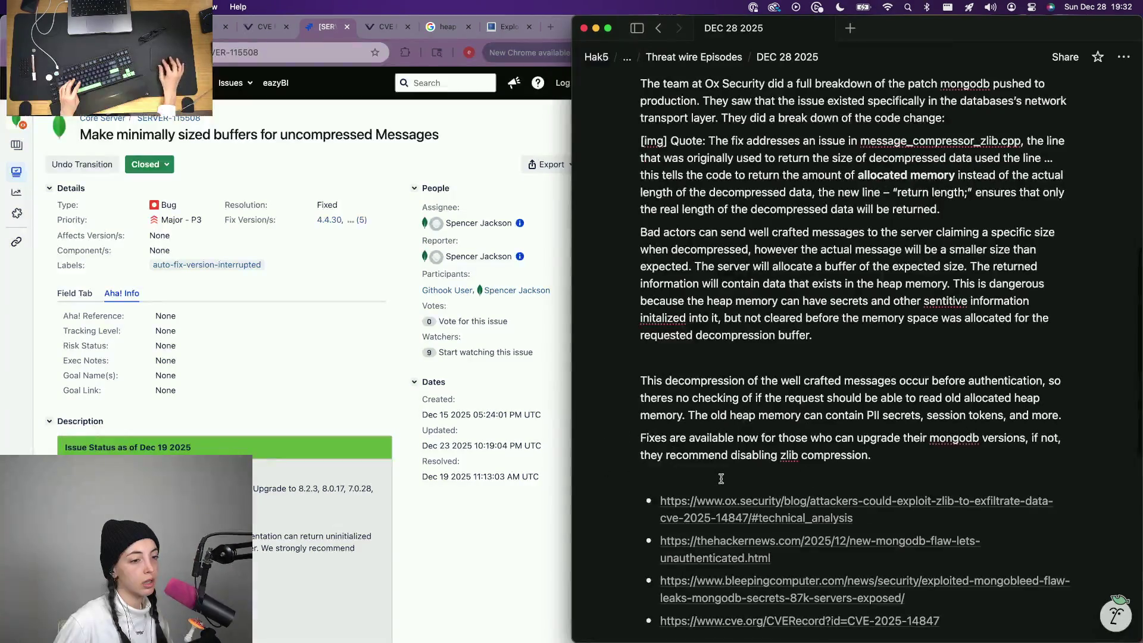
scroll(729, 487, down, 3)
click(837, 341)
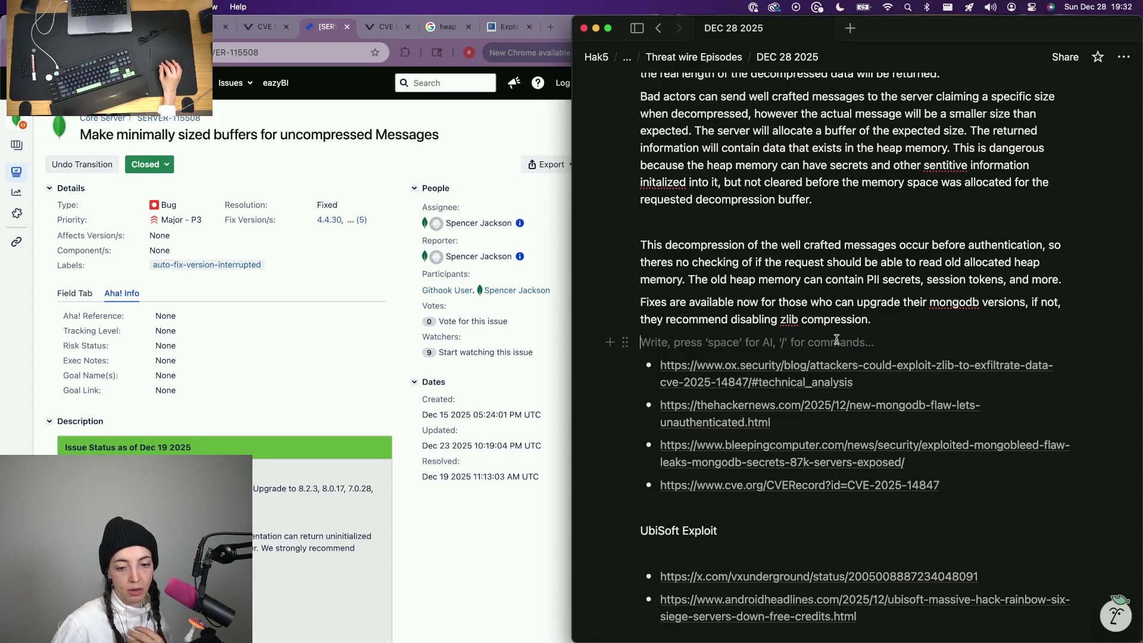
scroll(837, 340, up, 2)
scroll(837, 340, up, 4)
scroll(837, 340, up, 2)
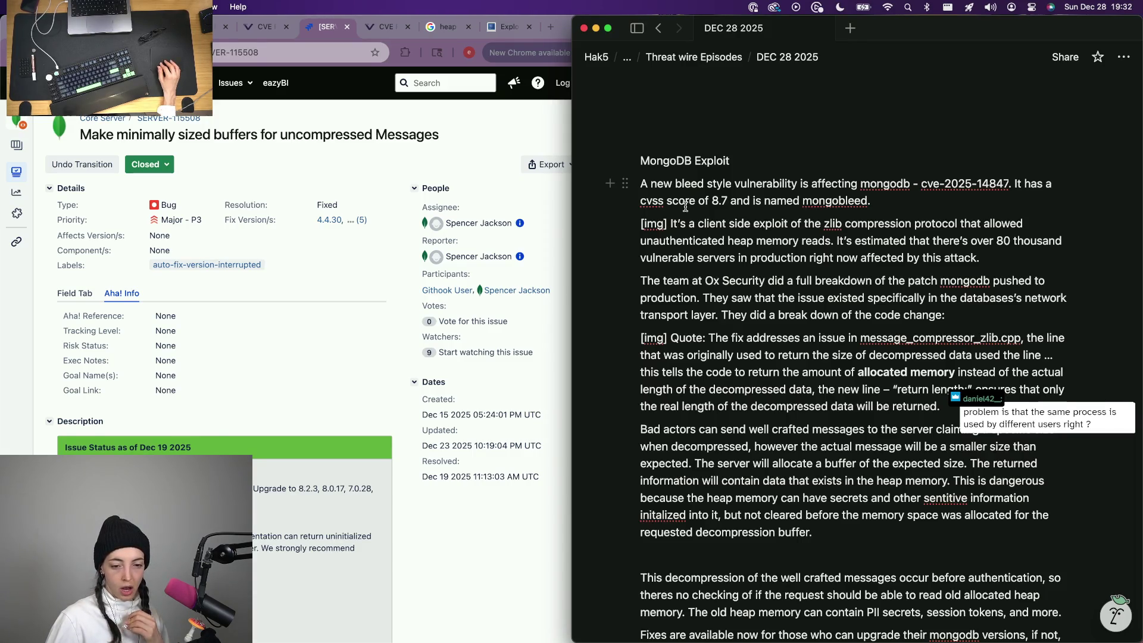
scroll(734, 272, down, 2)
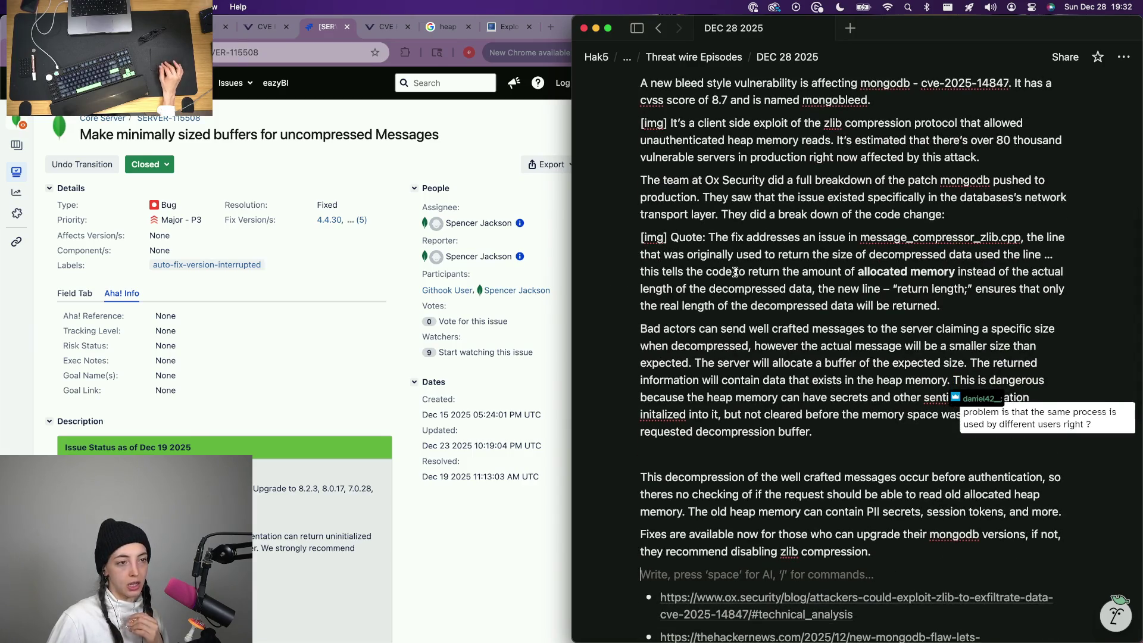
scroll(734, 272, down, 1)
Correct 'sentitive' to 'sensitive' and 'initalized' to 'initialized' via spelling suggestions.
click(708, 188)
scroll(685, 331, down, 1)
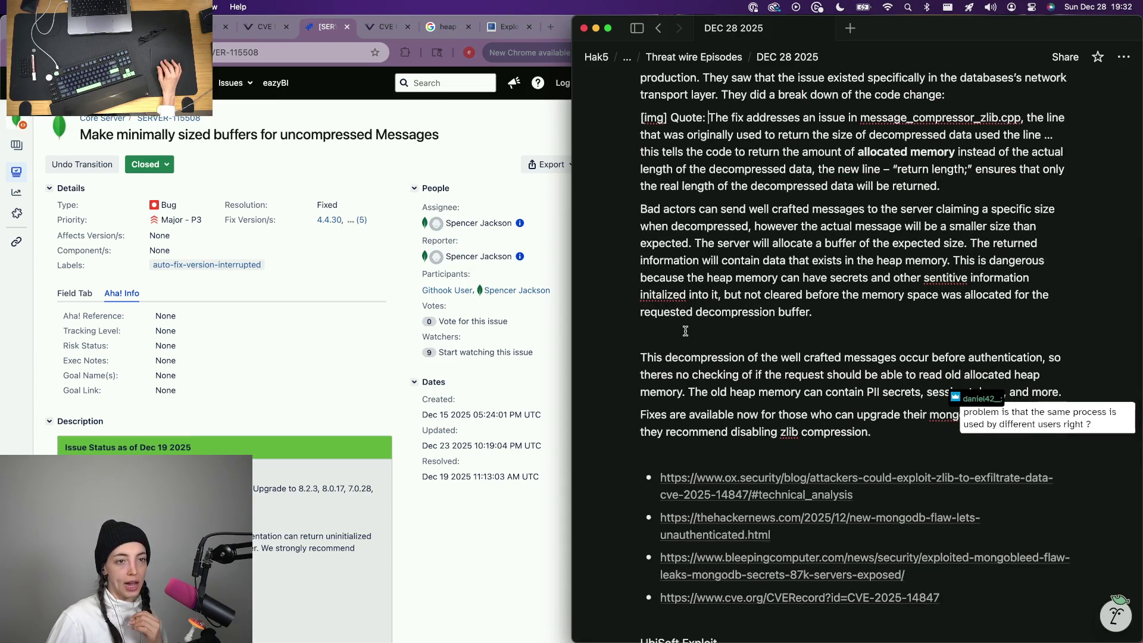
right_click(949, 277)
click(962, 290)
right_click(674, 304)
click(670, 316)
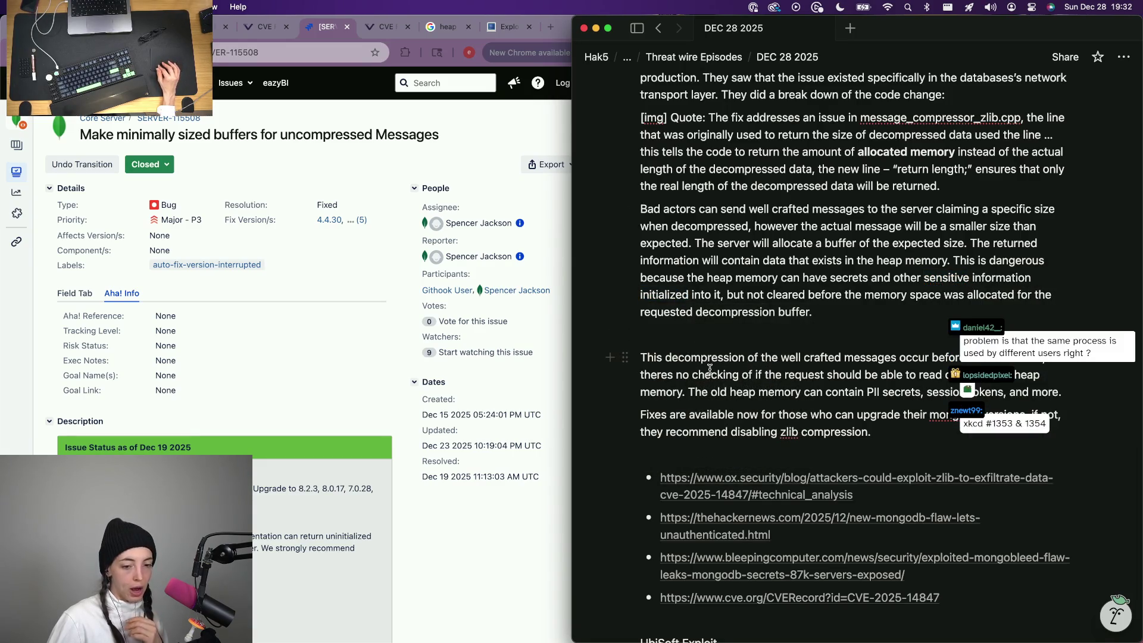
click(265, 19)
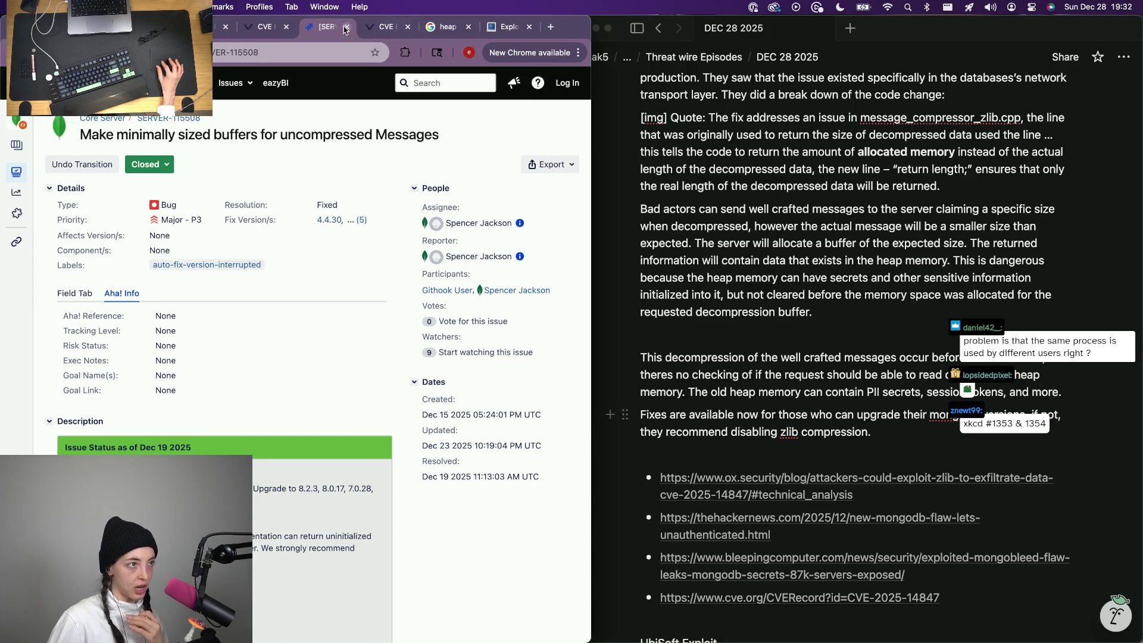
Close the MongoDB server issue, duplicate CVE record and heap memory search tabs.
click(344, 28)
click(345, 27)
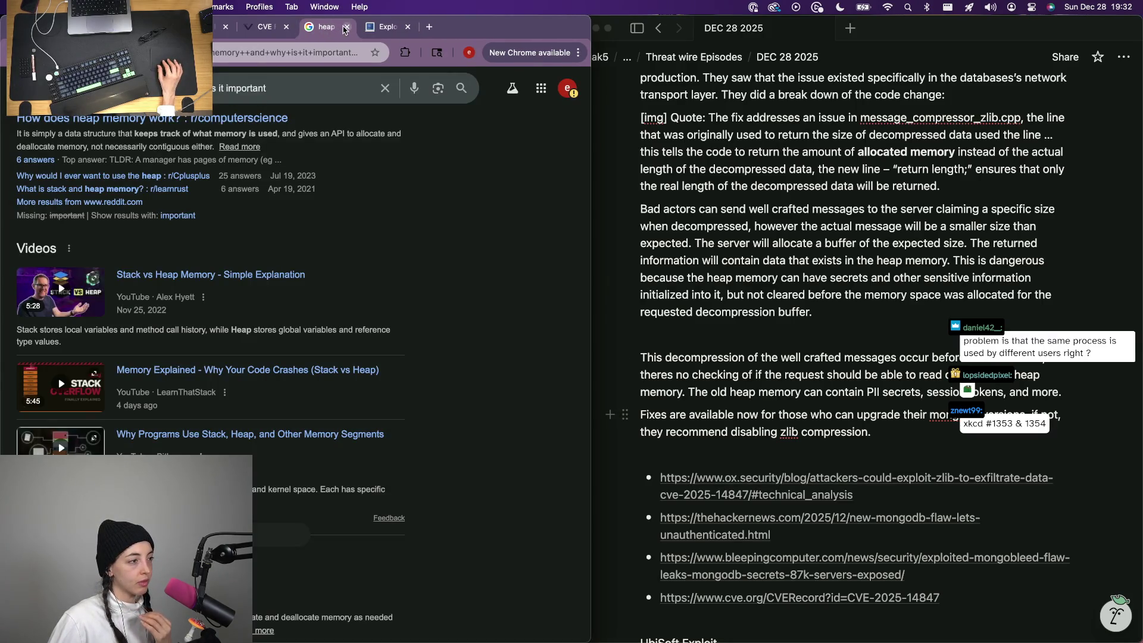
click(345, 27)
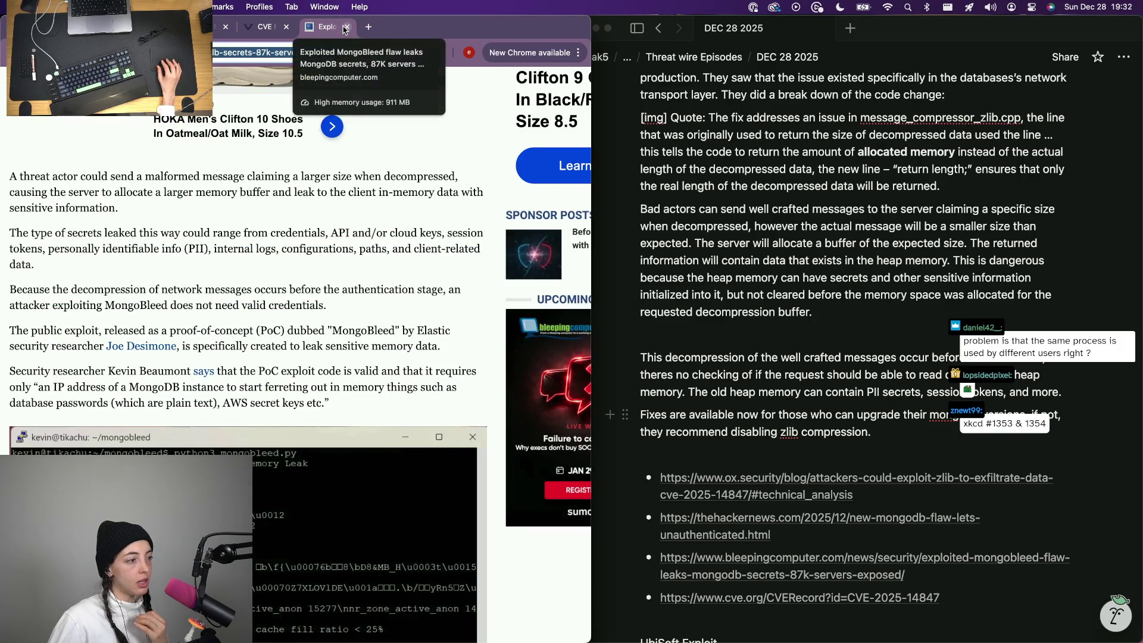
scroll(261, 289, down, 5)
scroll(263, 293, down, 3)
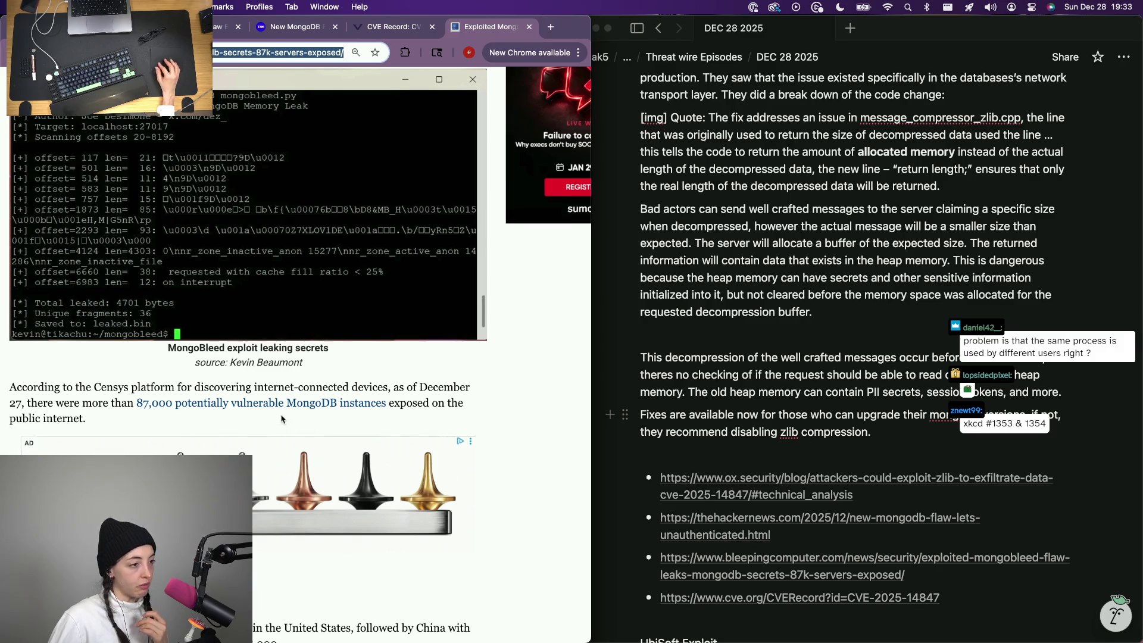
Follow the 87,000 instances link to the Censys advisory, allow cookies, then return to the notes.
click(340, 407)
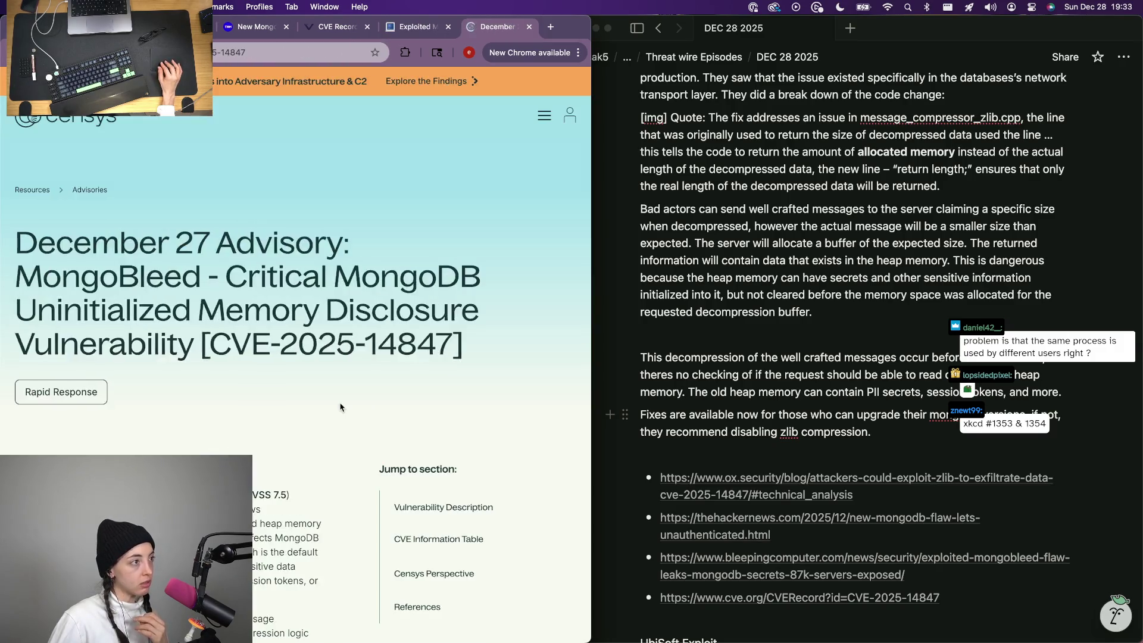
click(397, 430)
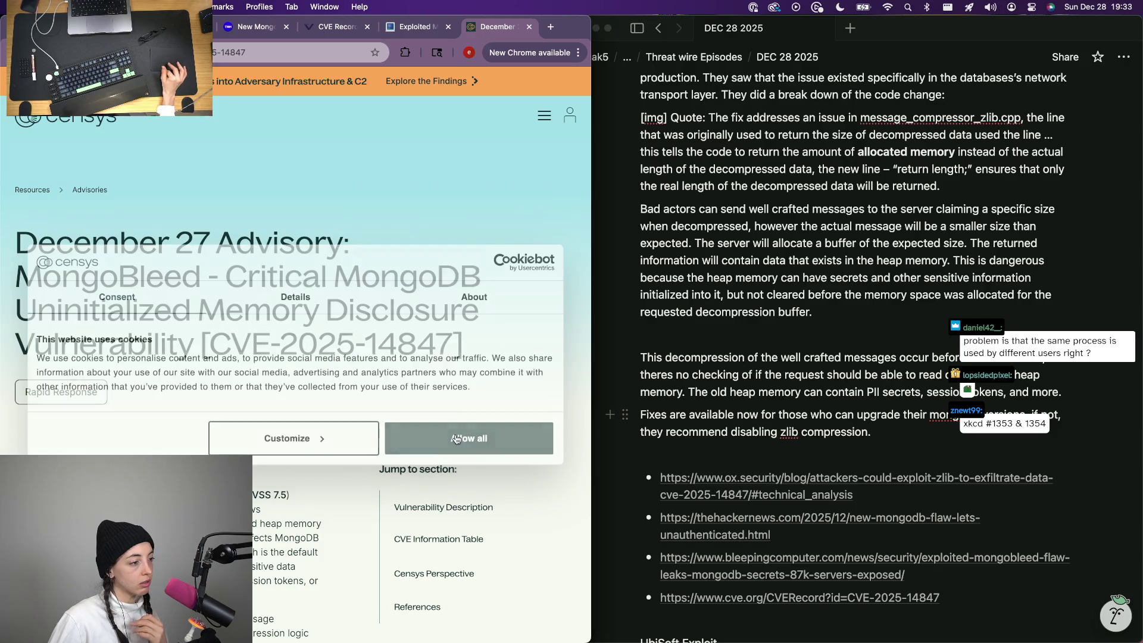
scroll(139, 373, down, 2)
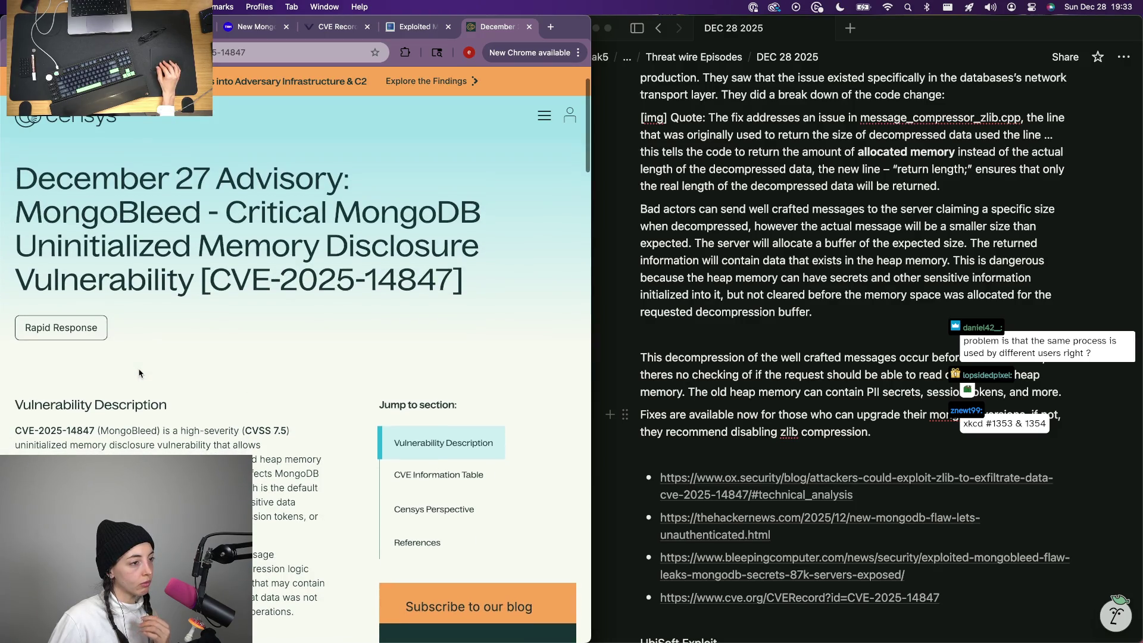
scroll(138, 373, down, 1)
scroll(139, 374, down, 2)
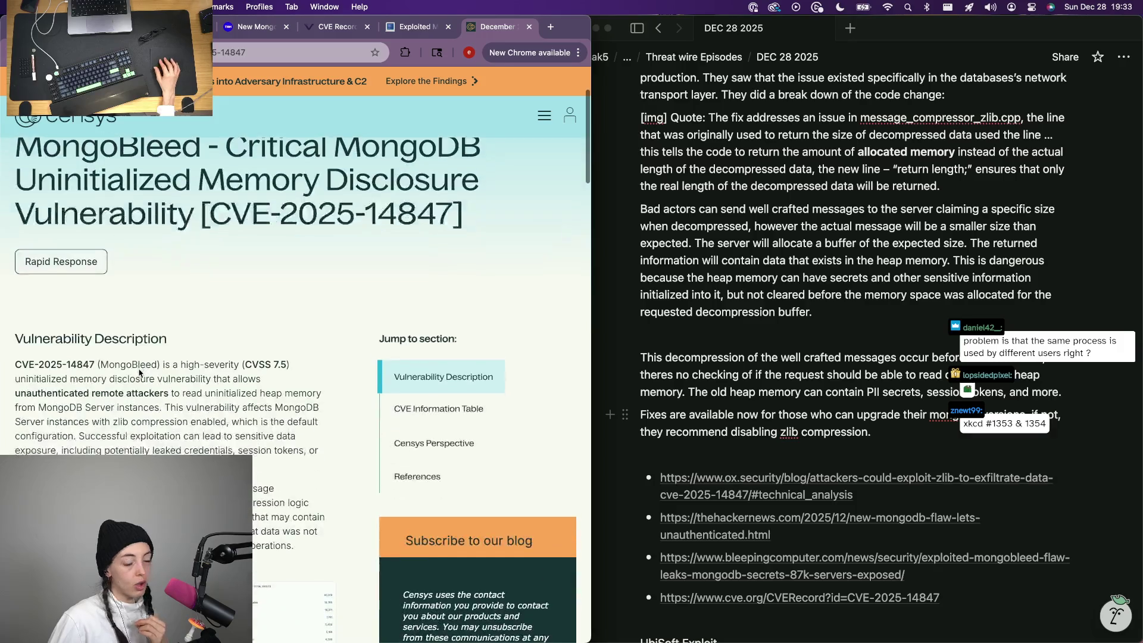
scroll(139, 374, up, 4)
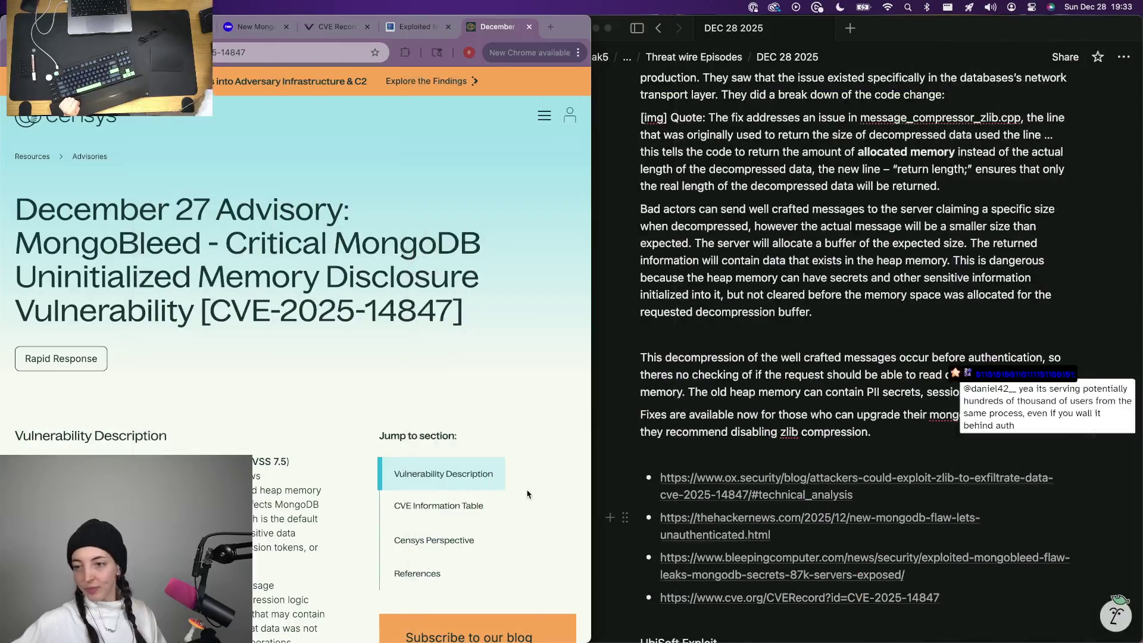
scroll(398, 195, down, 2)
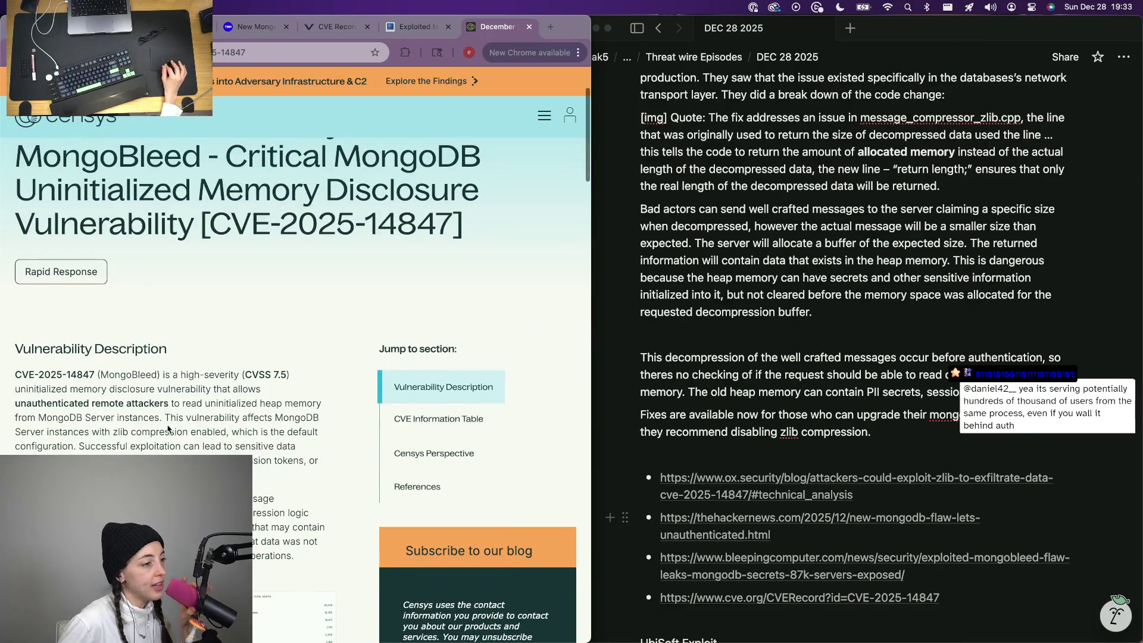
scroll(74, 411, down, 2)
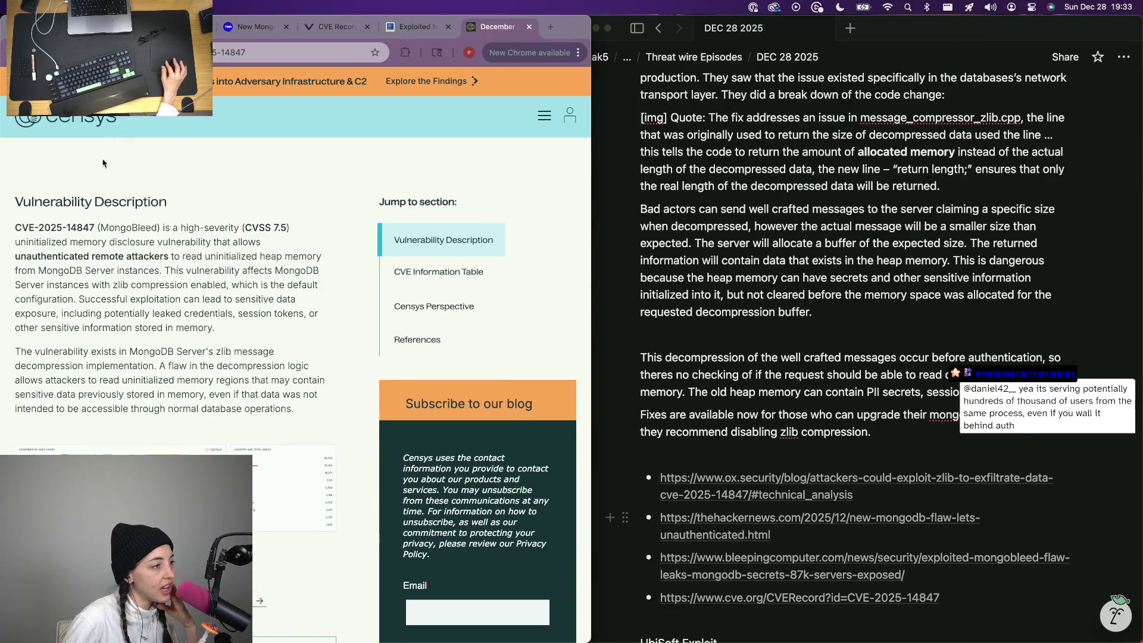
click(295, 52)
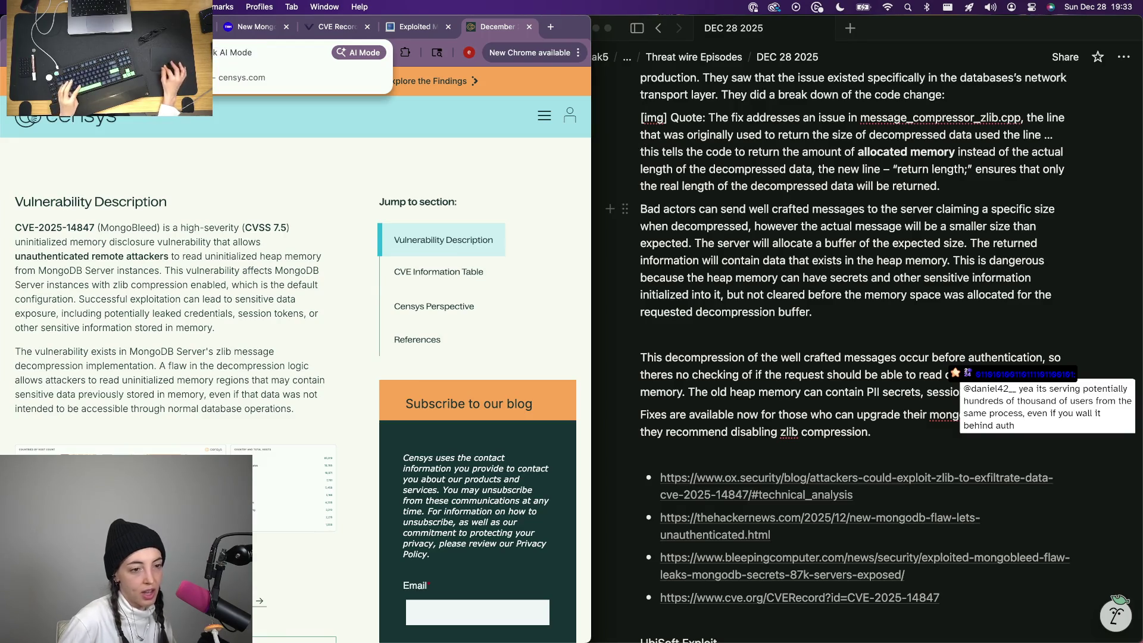
click(939, 445)
scroll(939, 444, up, 4)
Delete "It's" before "estimated" in the 80 thousand servers sentence to credit Censys.
click(1012, 208)
click(860, 197)
key(BackSpace)
key(BackSpace)
key(BackSpace)
key(BackSpace)
text(According to  estimated that there’s over 80)
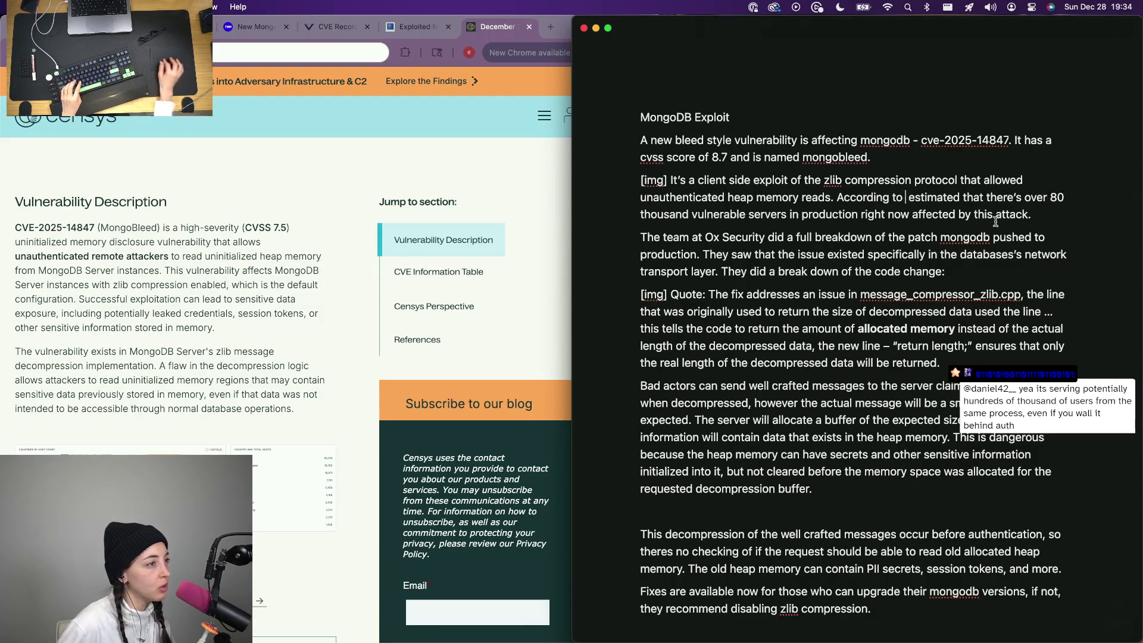
scroll(290, 237, up, 5)
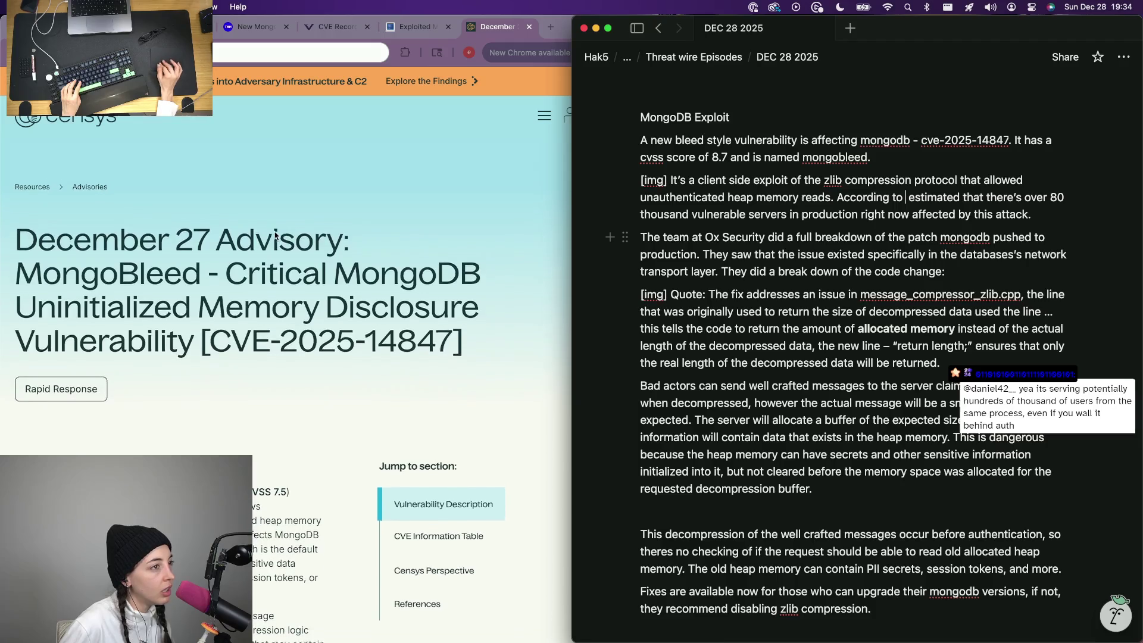
click(415, 27)
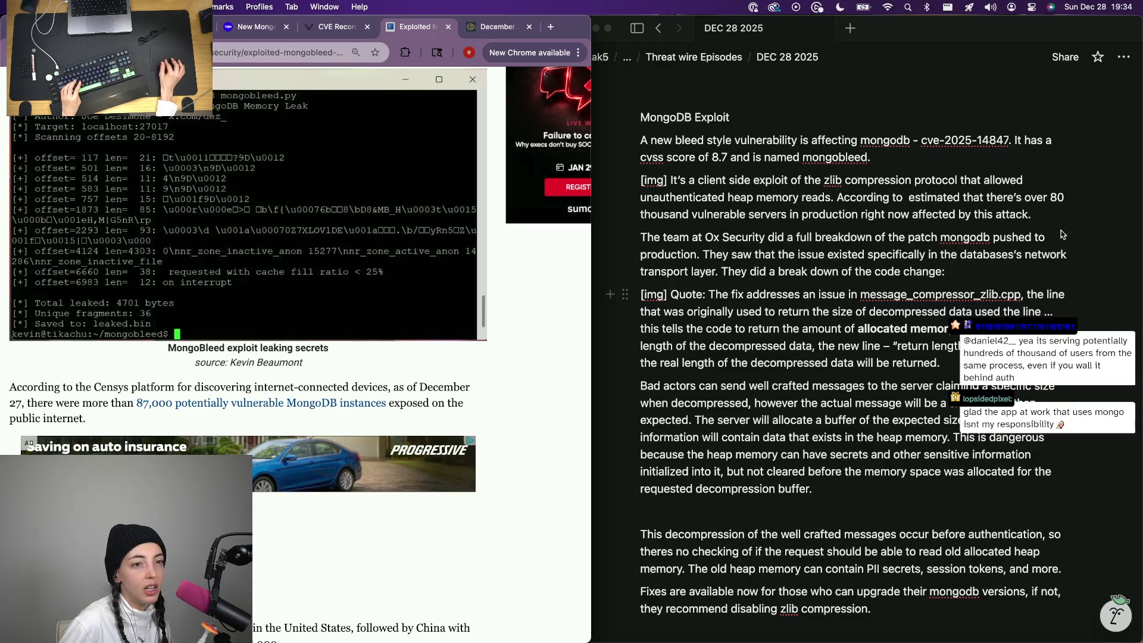
click(904, 197)
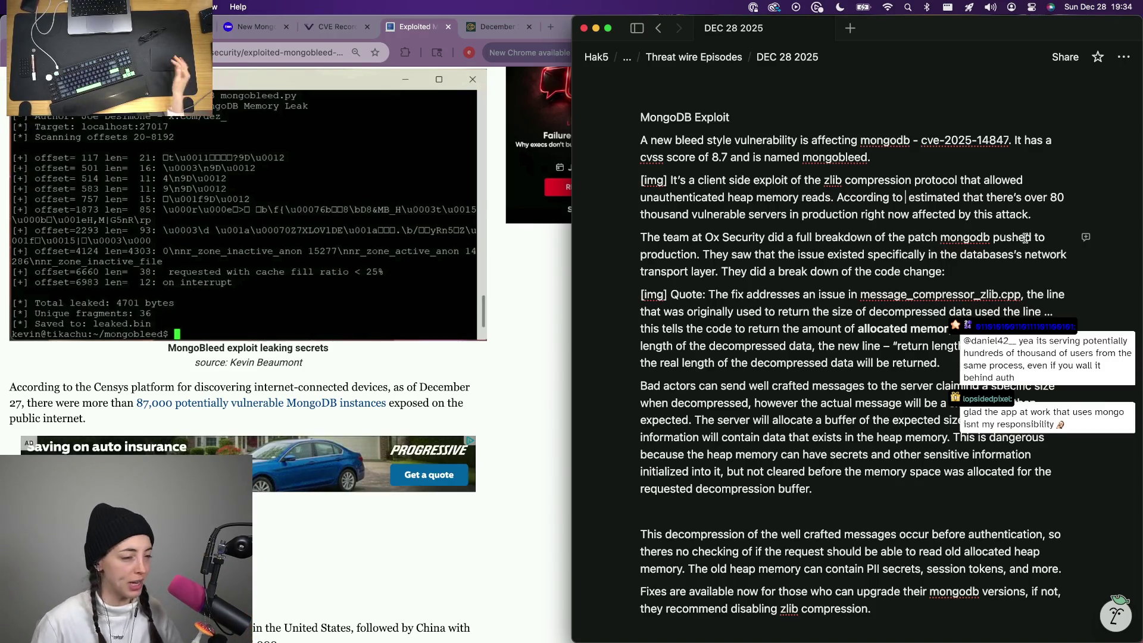
text(Censys)
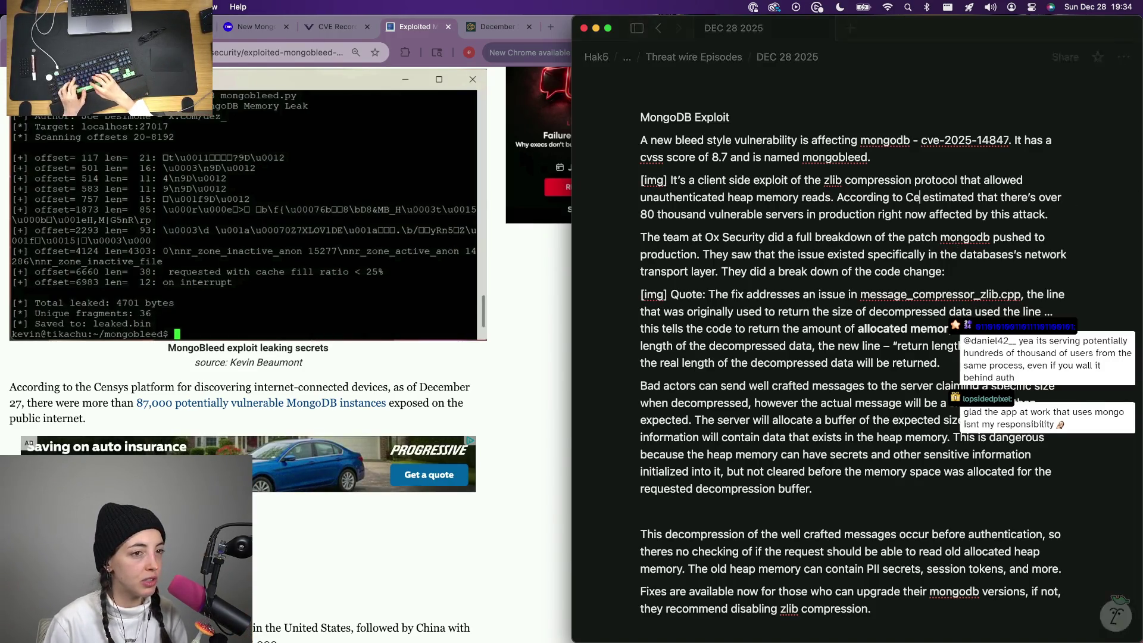